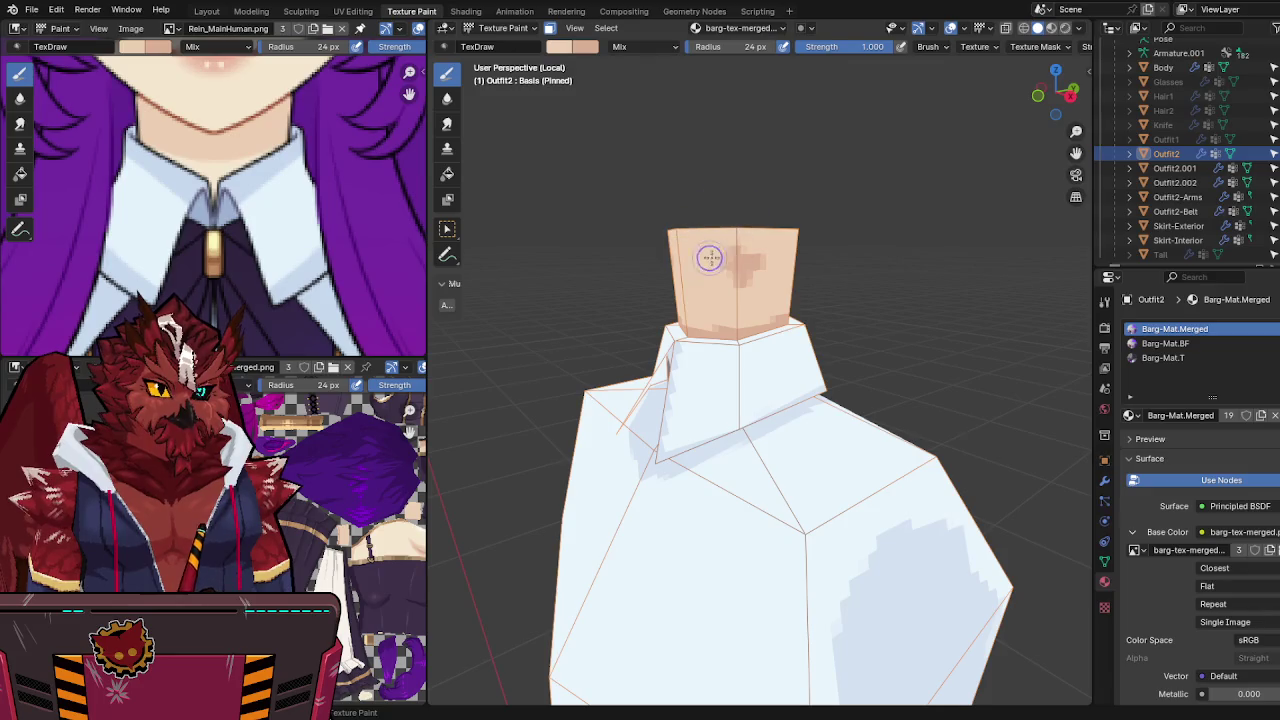
Step: Save barghest1.blend, return to Object Mode and leave Local View to show the whole character
{"action": "middle_click_drag", "start_coordinate": [763, 272], "coordinate": [891, 251]}
{"action": "scroll", "coordinate": [857, 283], "scroll_direction": "down", "scroll_amount": 2}
{"action": "key", "text": "ctrl+s"}
{"action": "key", "text": "ctrl+Tab"}
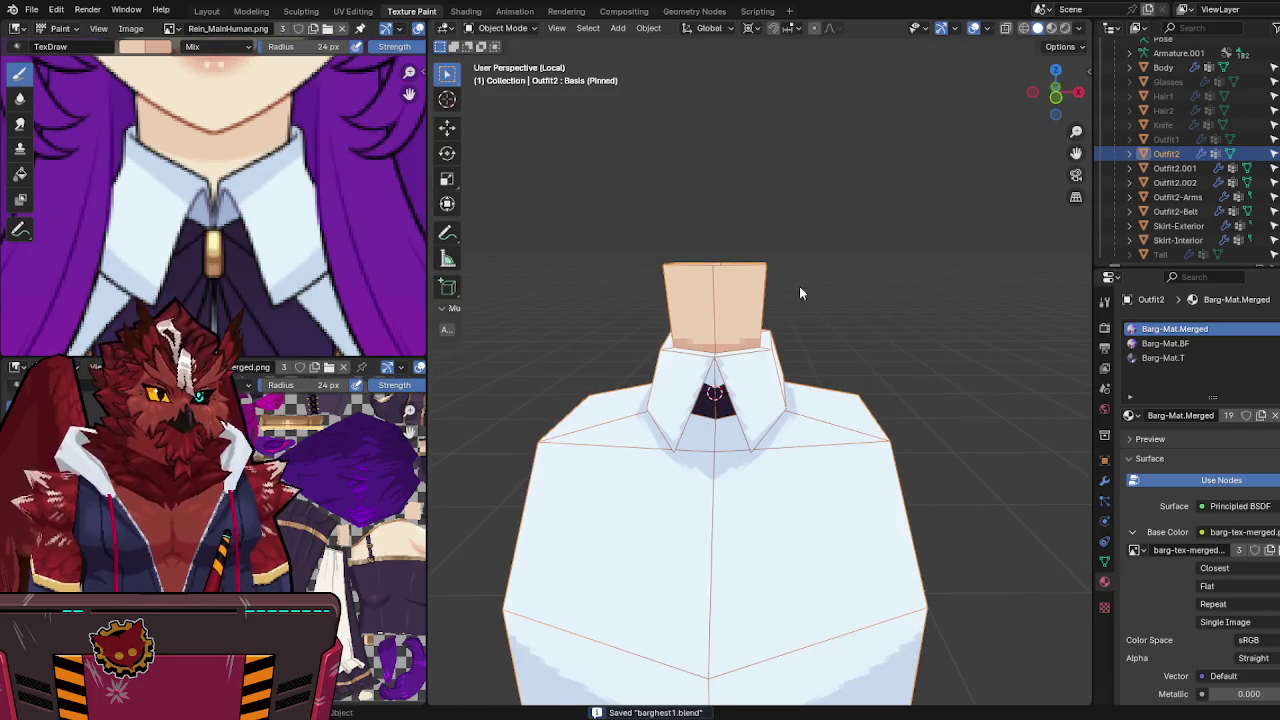
{"action": "key", "text": "KP_Divide"}
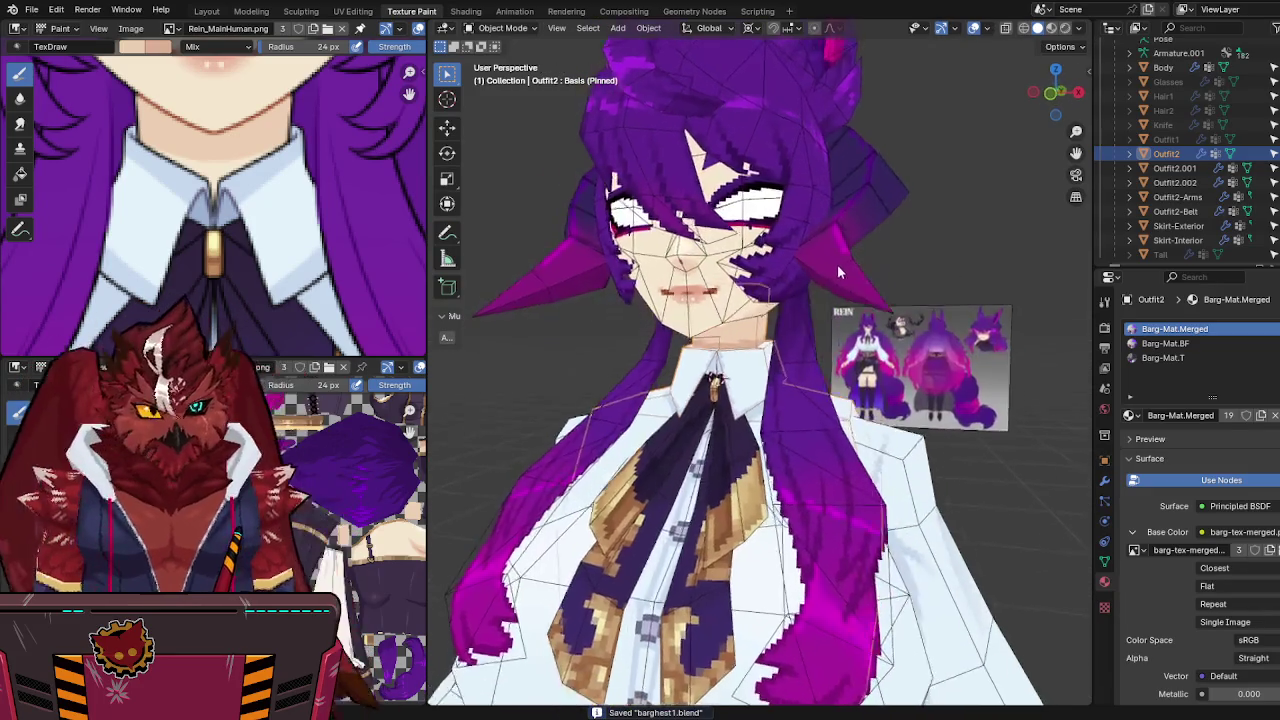
Step: Preview the clean model without overlays in a fuller shaded view with Outfit2 deselected, then restore overlays
{"action": "key", "text": "shift+alt+z"}
{"action": "scroll", "coordinate": [928, 424], "scroll_direction": "up", "scroll_amount": 2}
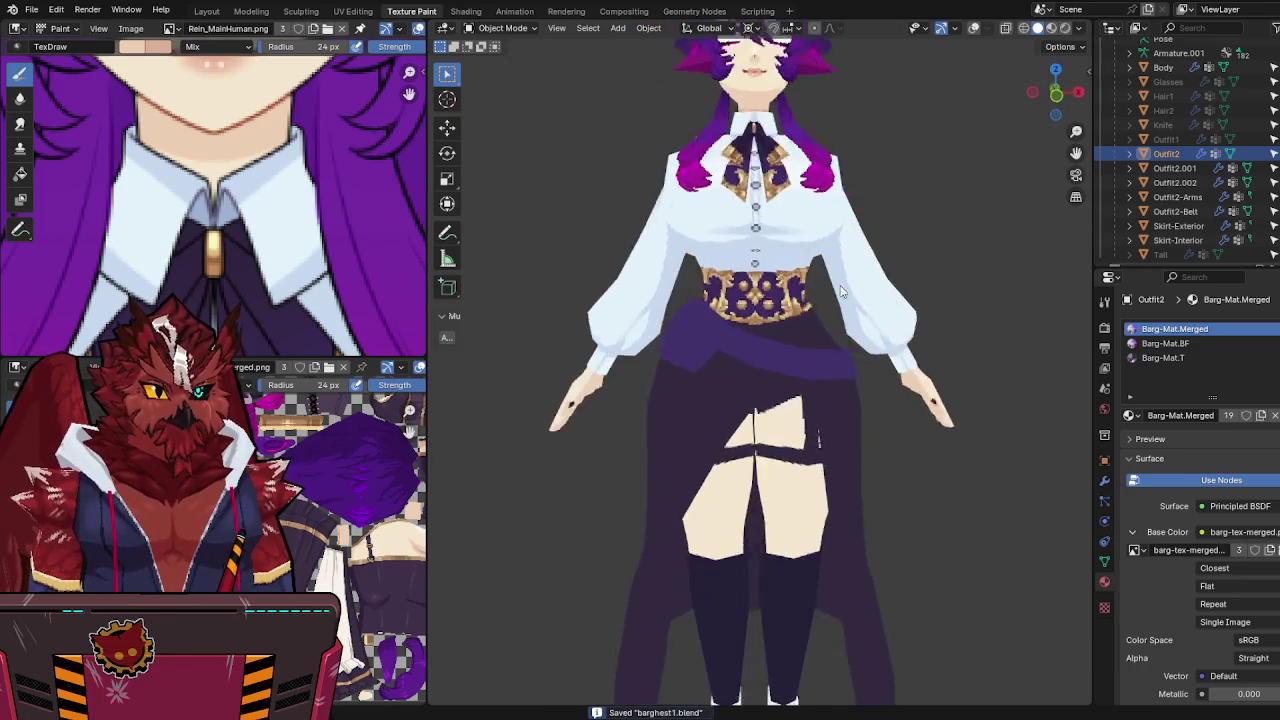
{"action": "left_click", "coordinate": [1050, 28]}
{"action": "left_click", "coordinate": [876, 212]}
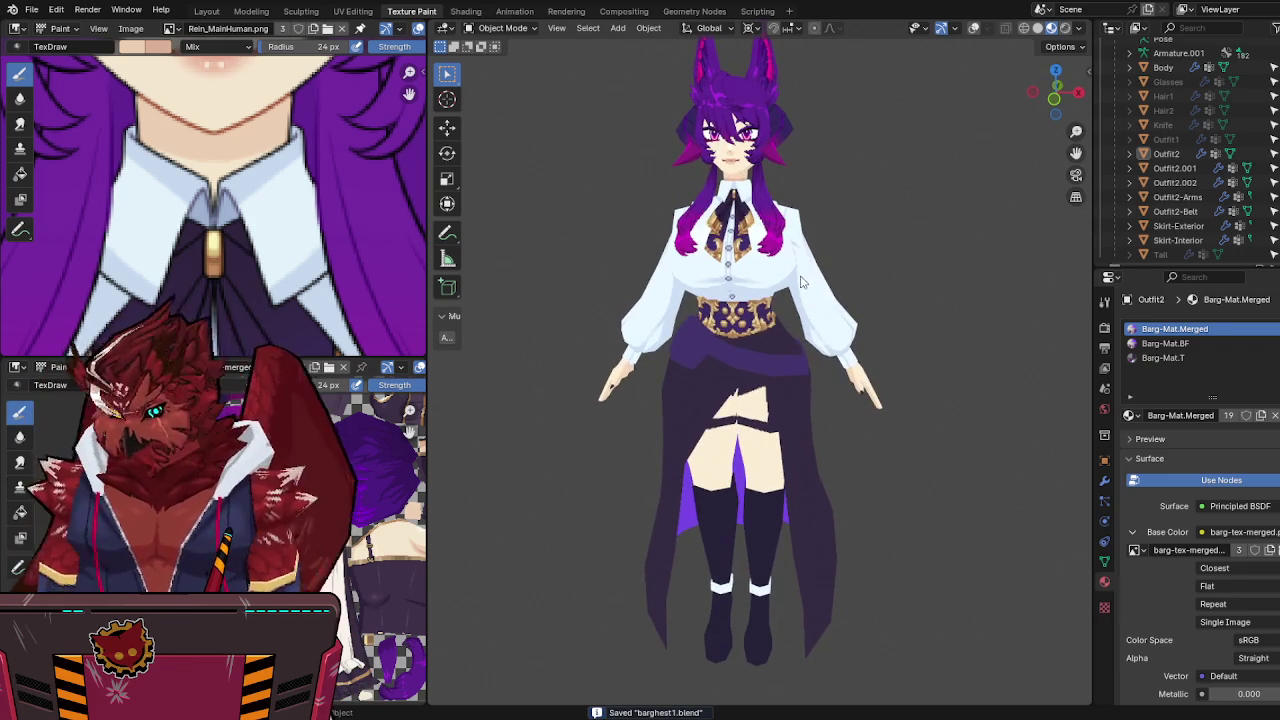
{"action": "key", "text": "shift+alt+z"}
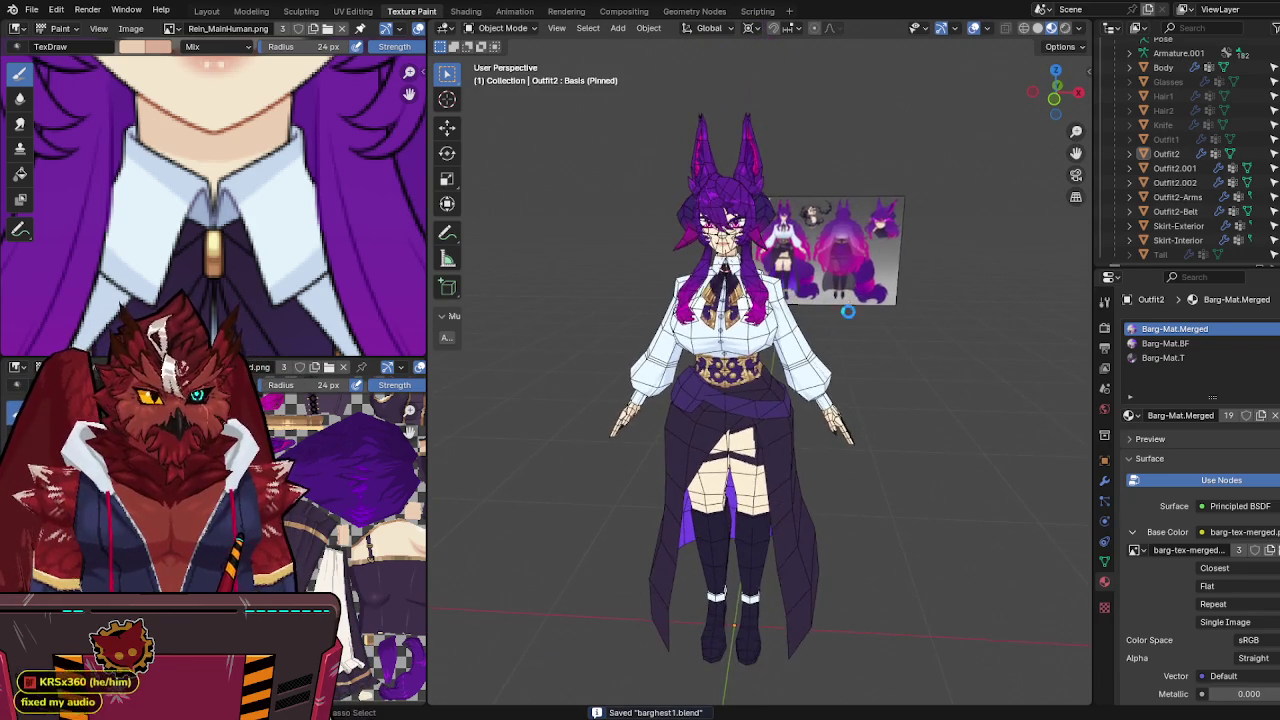
Step: Orbit the character round to face the front and save the file
{"action": "middle_click_drag", "start_coordinate": [834, 250], "coordinate": [818, 333]}
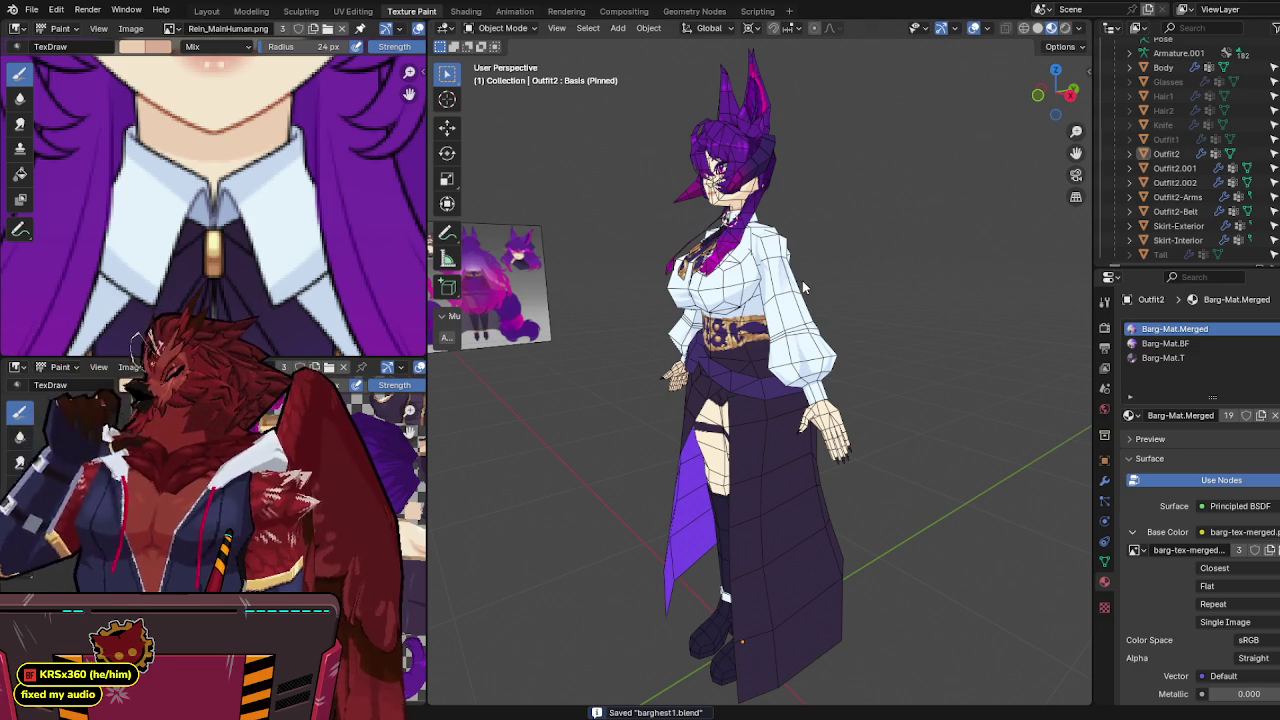
{"action": "scroll", "coordinate": [243, 200], "scroll_direction": "down", "scroll_amount": 4}
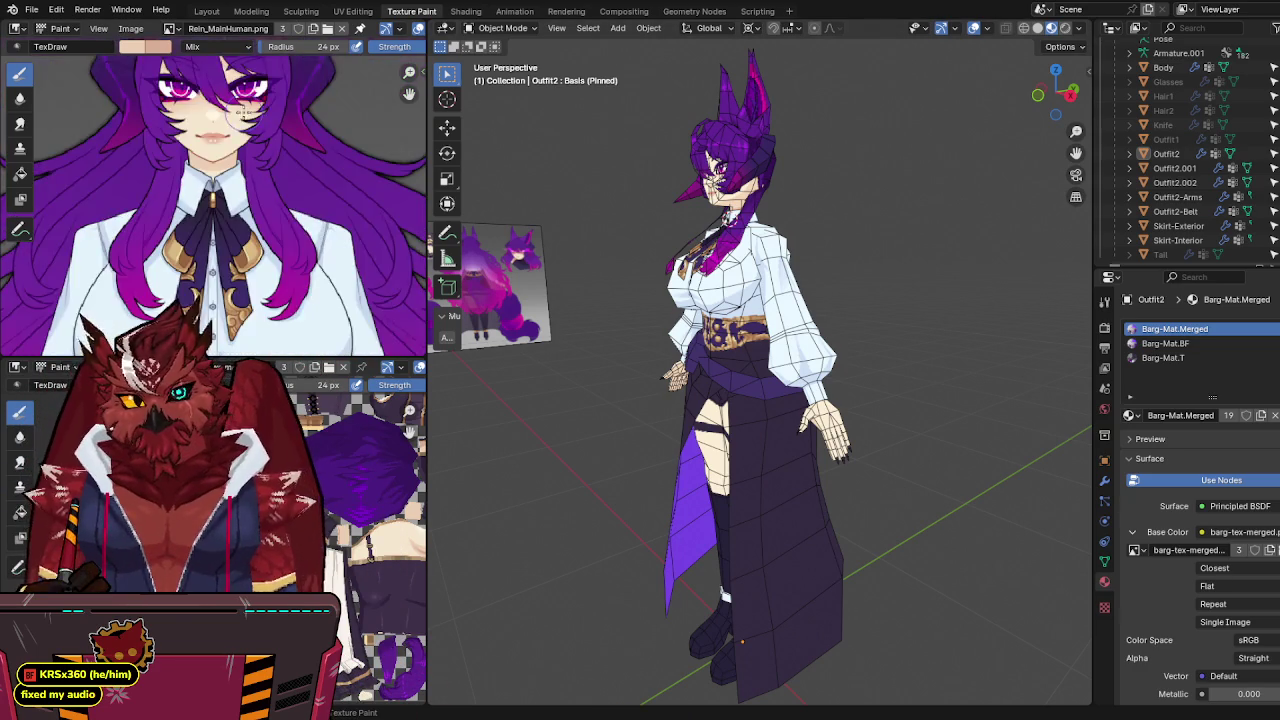
{"action": "scroll", "coordinate": [210, 150], "scroll_direction": "up", "scroll_amount": 1}
{"action": "mouse_move", "coordinate": [820, 236]}
{"action": "middle_mouse_down"}
{"action": "mouse_move", "coordinate": [897, 236]}
{"action": "mouse_move", "coordinate": [875, 318]}
{"action": "mouse_move", "coordinate": [917, 308]}
{"action": "mouse_move", "coordinate": [910, 290]}
{"action": "mouse_move", "coordinate": [975, 294]}
{"action": "mouse_move", "coordinate": [826, 289]}
{"action": "mouse_move", "coordinate": [814, 303]}
{"action": "mouse_move", "coordinate": [819, 209]}
{"action": "middle_mouse_up"}
{"action": "key", "text": "ctrl+s"}
{"action": "scroll", "coordinate": [210, 188], "scroll_direction": "down", "scroll_amount": 2}
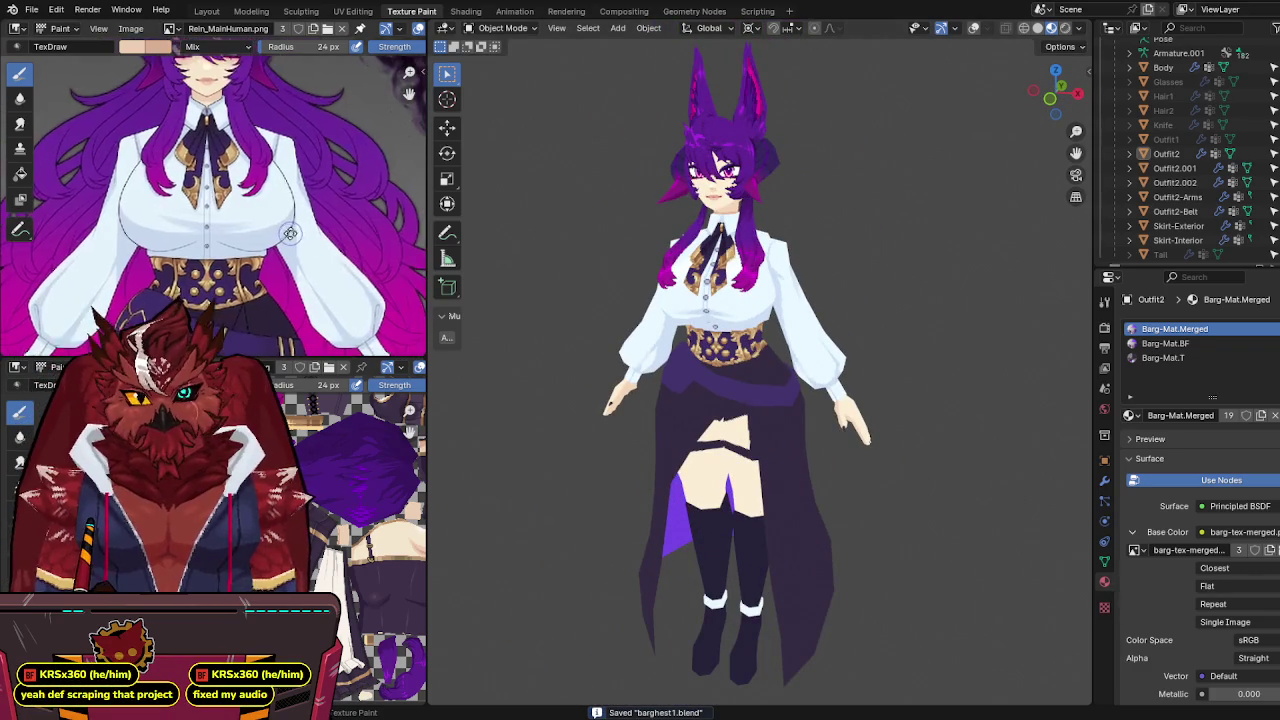
{"action": "scroll", "coordinate": [250, 200], "scroll_direction": "down", "scroll_amount": 1}
{"action": "scroll", "coordinate": [300, 220], "scroll_direction": "down", "scroll_amount": 1}
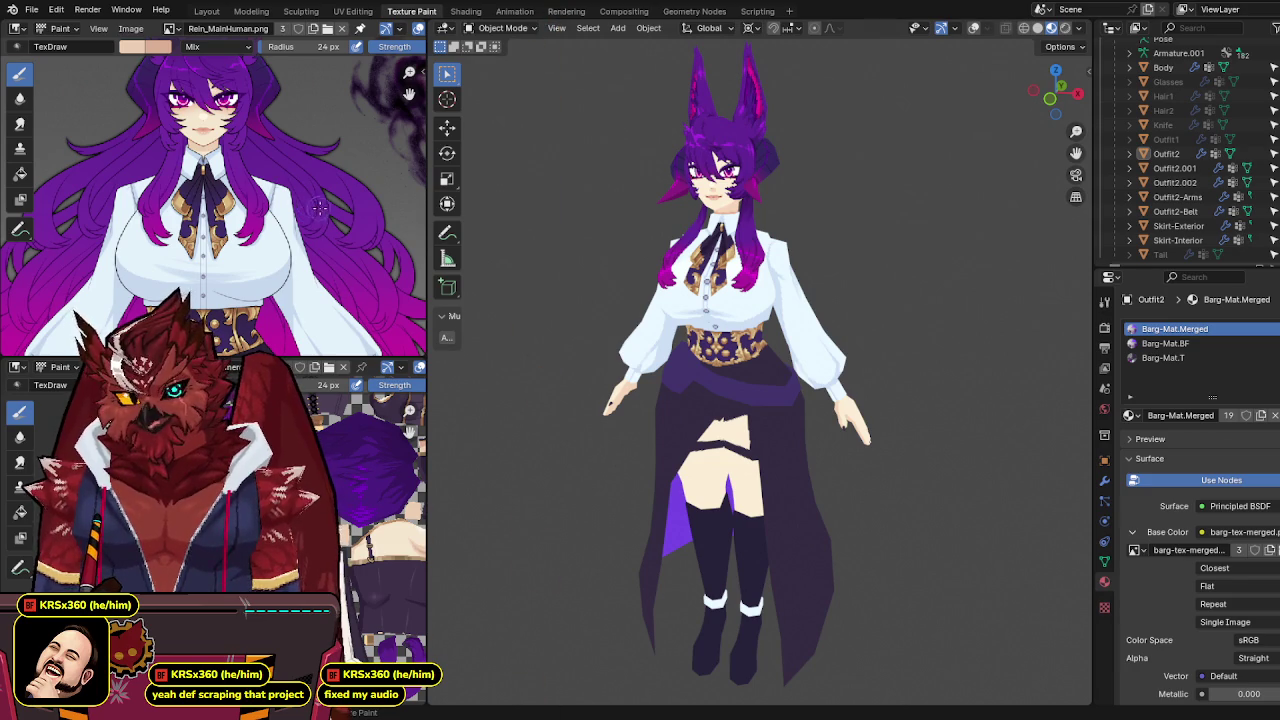
Step: Line the reference sheet up with the skirt and legs, then view Skirt-Interior in Front Orthographic
{"action": "middle_click_drag", "start_coordinate": [308, 204], "coordinate": [308, 60]}
{"action": "scroll", "coordinate": [700, 330], "scroll_direction": "up", "scroll_amount": 1}
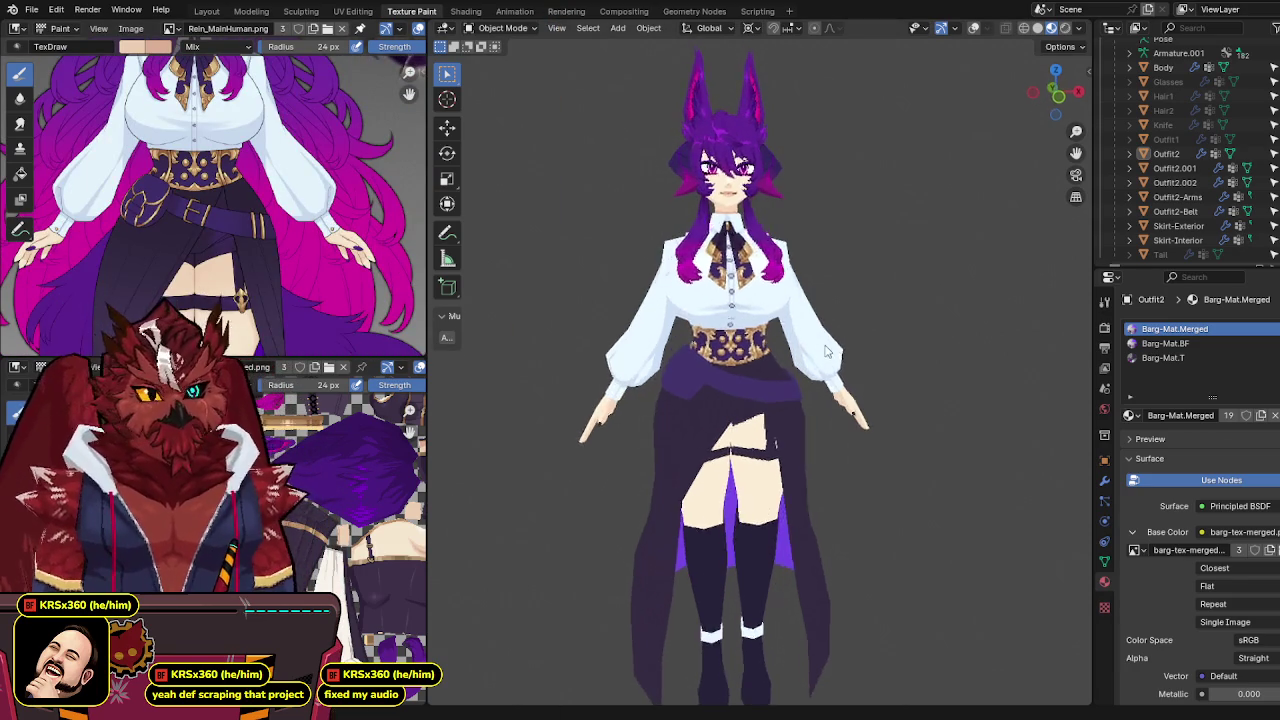
{"action": "scroll", "coordinate": [785, 358], "scroll_direction": "up", "scroll_amount": 1}
{"action": "scroll", "coordinate": [768, 362], "scroll_direction": "up", "scroll_amount": 2}
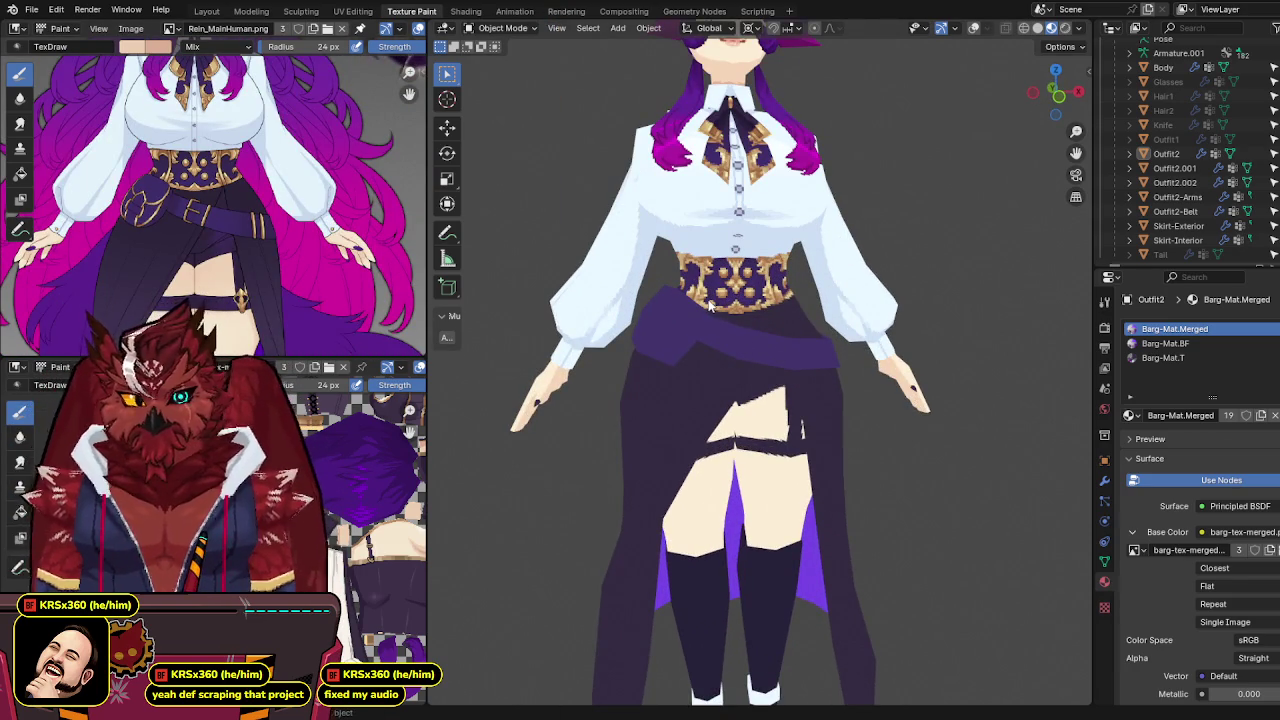
{"action": "mouse_move", "coordinate": [703, 274]}
{"action": "middle_mouse_down"}
{"action": "mouse_move", "coordinate": [803, 275]}
{"action": "mouse_move", "coordinate": [783, 171]}
{"action": "middle_mouse_up"}
{"action": "key", "text": "ctrl+s"}
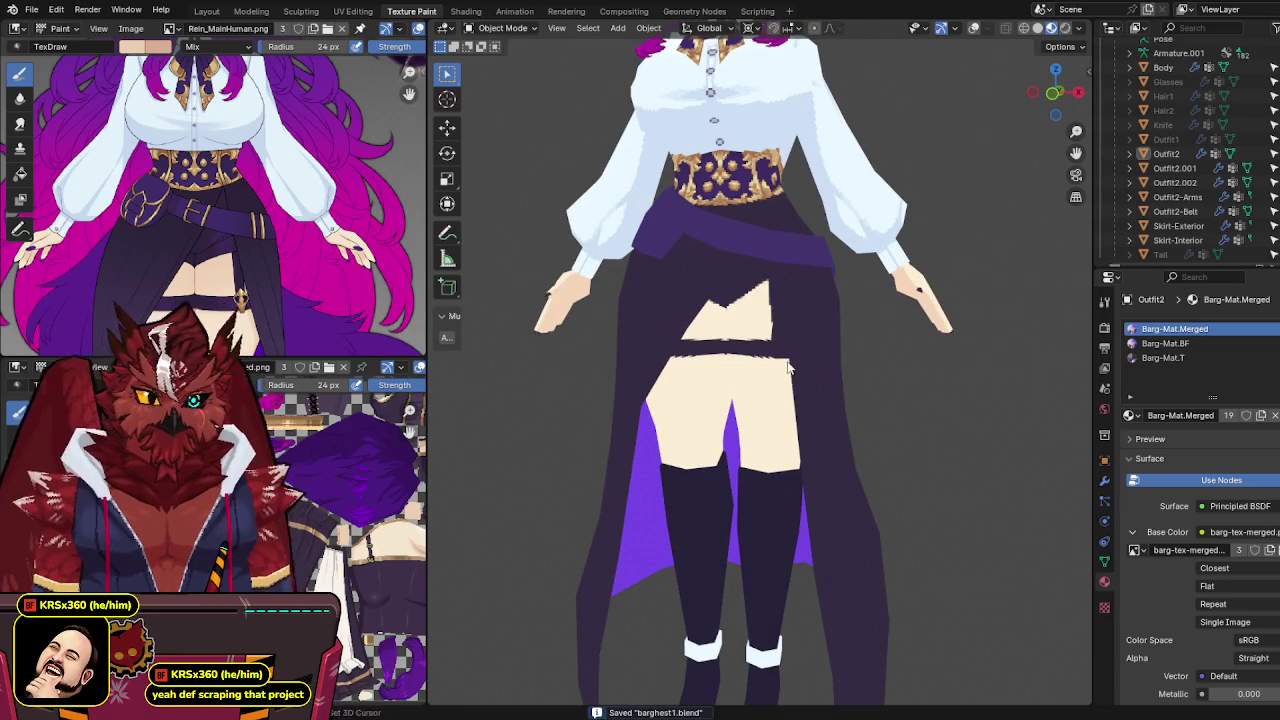
{"action": "middle_click_drag", "start_coordinate": [766, 240], "coordinate": [800, 325]}
{"action": "middle_click_drag", "start_coordinate": [197, 302], "coordinate": [233, 113]}
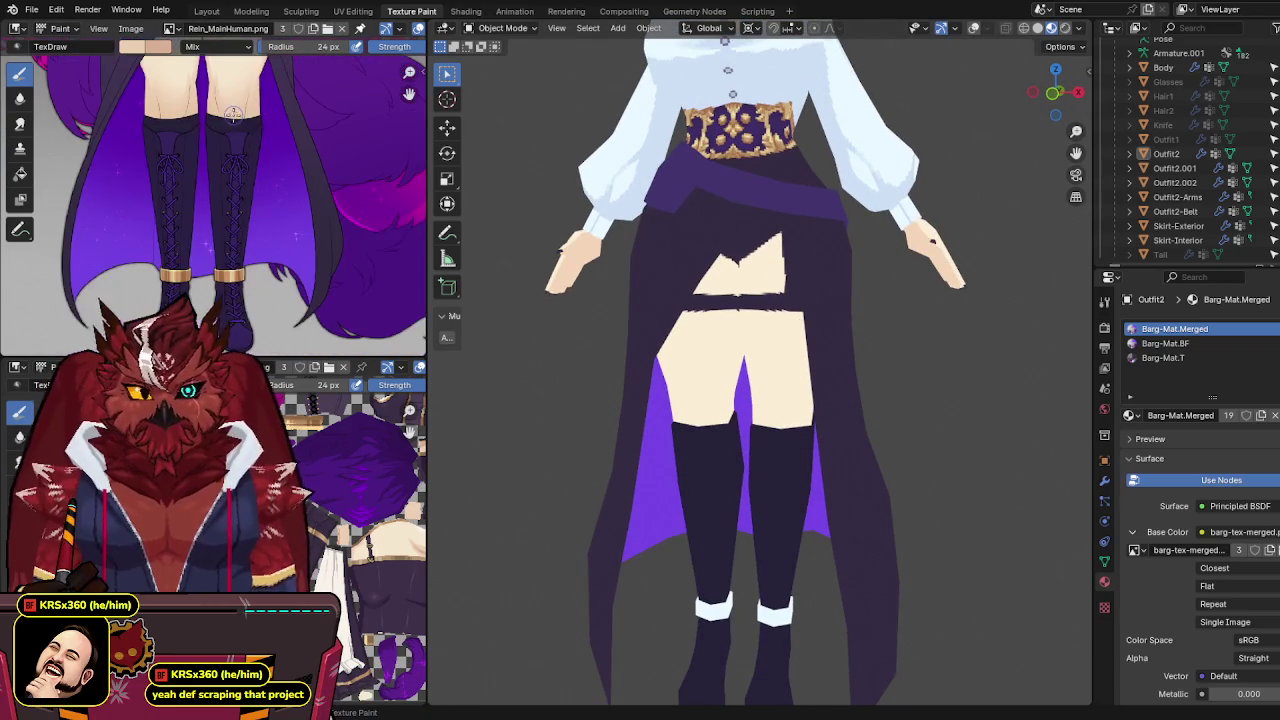
{"action": "mouse_move", "coordinate": [720, 381]}
{"action": "middle_mouse_down"}
{"action": "mouse_move", "coordinate": [799, 345]}
{"action": "mouse_move", "coordinate": [796, 237]}
{"action": "middle_mouse_up"}
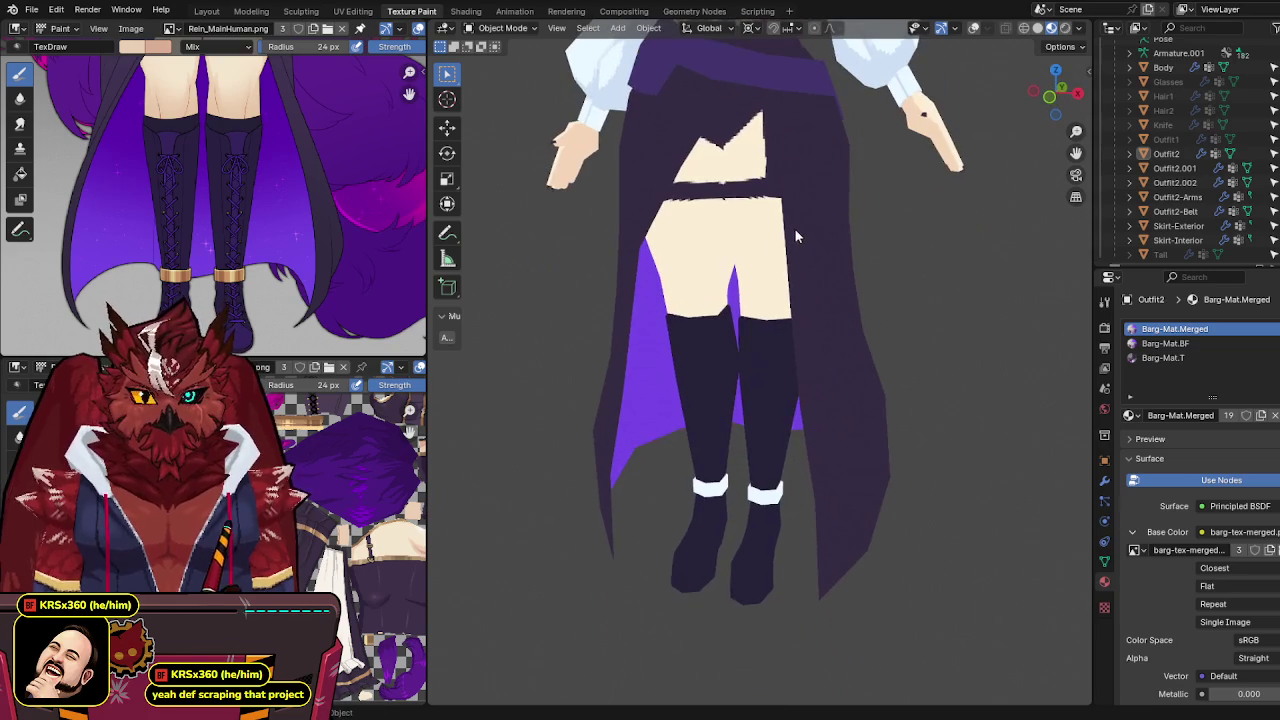
{"action": "left_click", "coordinate": [634, 362]}
{"action": "key", "text": "KP_1"}
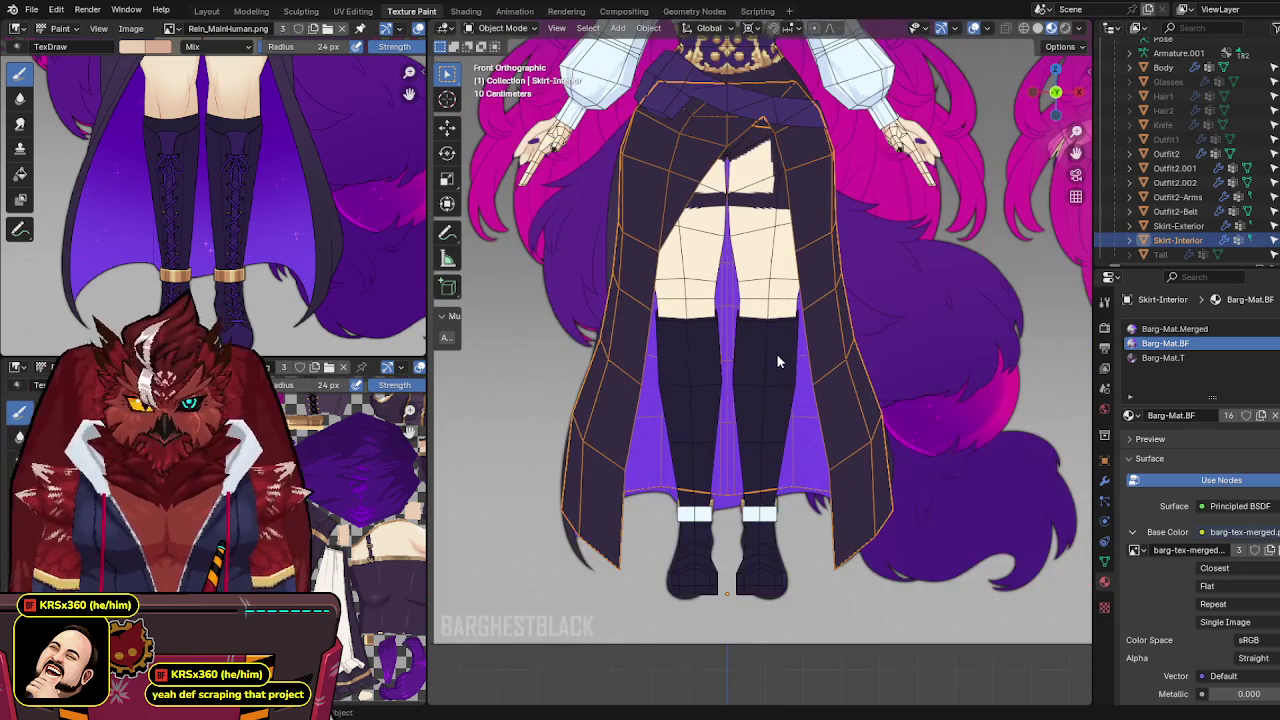
Step: Put Skirt-Interior into Texture Paint mode and pan the reference down to the thighs and boots
{"action": "key", "text": "ctrl+Tab"}
{"action": "left_click", "coordinate": [806, 354]}
{"action": "middle_click_drag", "start_coordinate": [254, 152], "coordinate": [240, 255]}
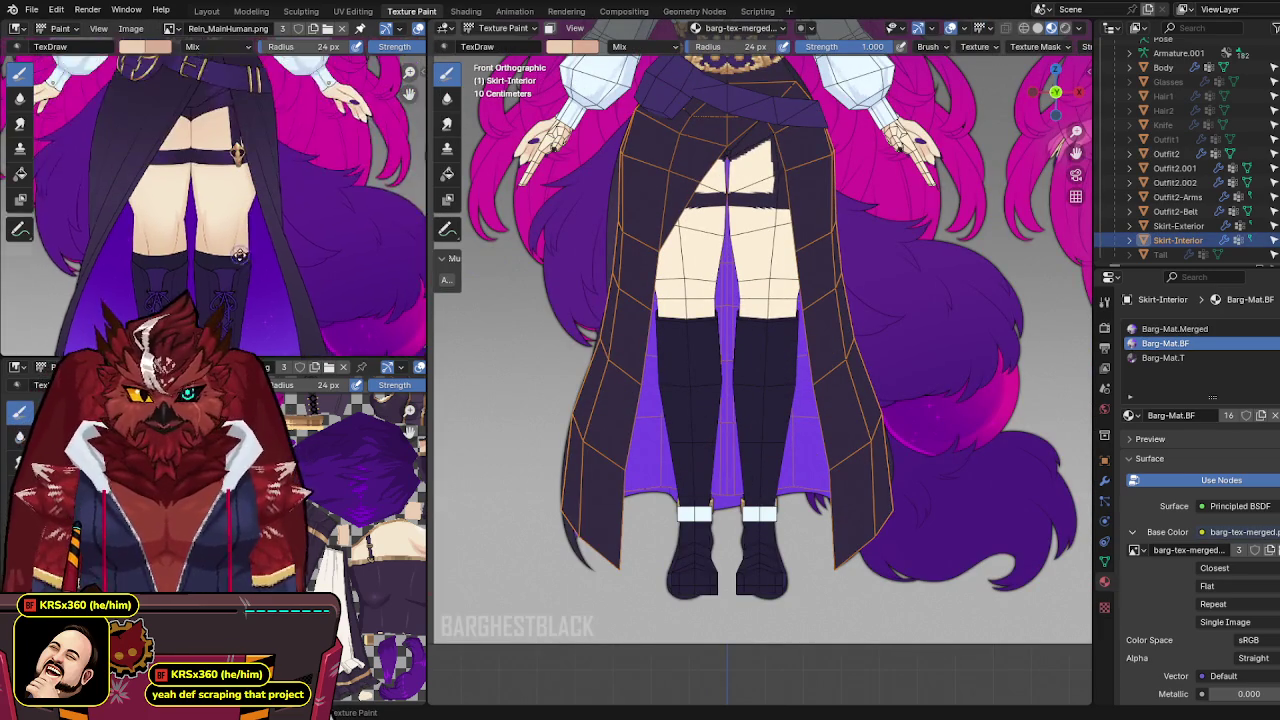
{"action": "scroll", "coordinate": [240, 255], "scroll_direction": "up", "scroll_amount": 4}
{"action": "middle_click_drag", "start_coordinate": [303, 220], "coordinate": [328, 502]}
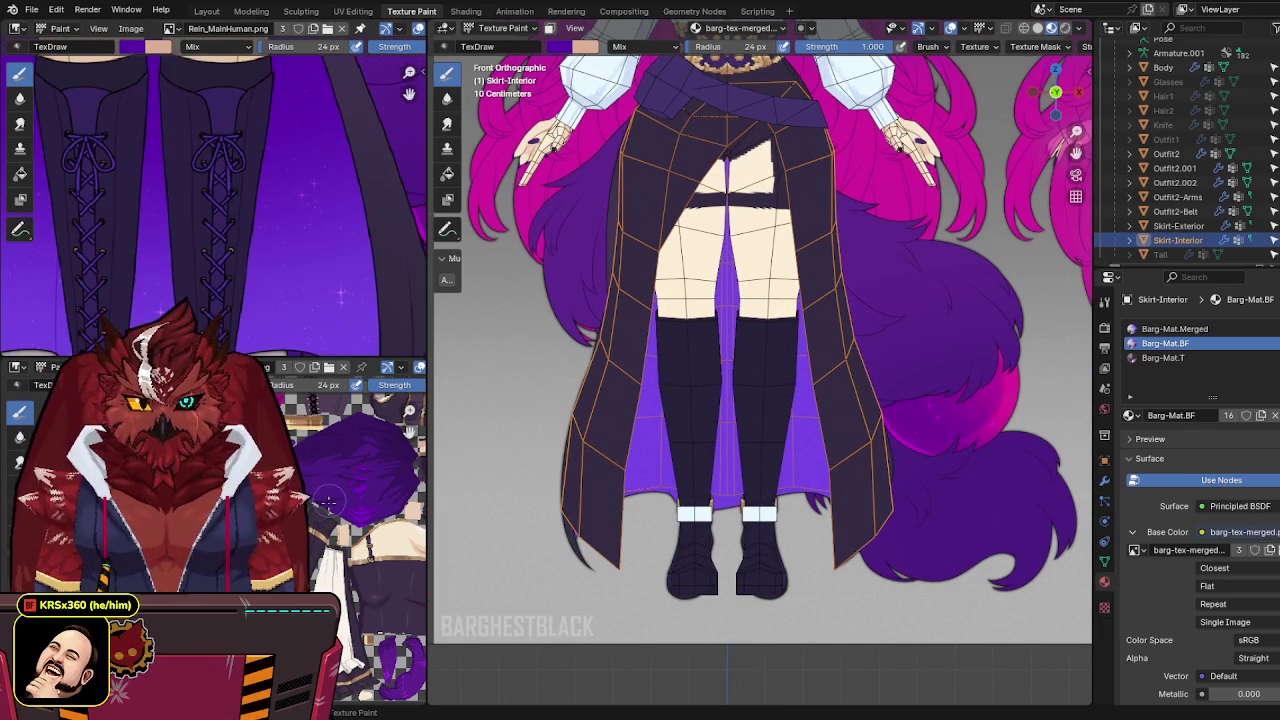
{"action": "middle_click_drag", "start_coordinate": [846, 361], "coordinate": [849, 345], "text": "shift"}
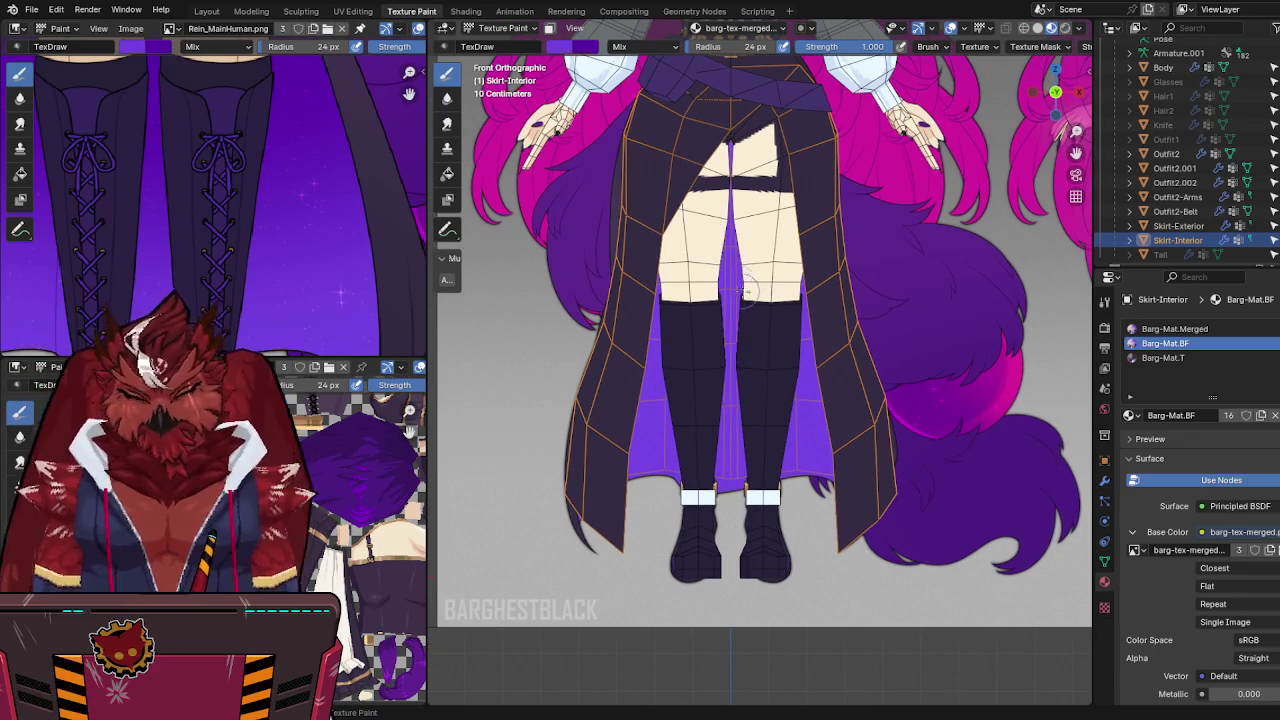
Step: Isolate Skirt-Interior in Local View and pick the Fill tool from the Tool settings
{"action": "key", "text": "KP_Divide"}
{"action": "scroll", "coordinate": [754, 231], "scroll_direction": "down", "scroll_amount": 2}
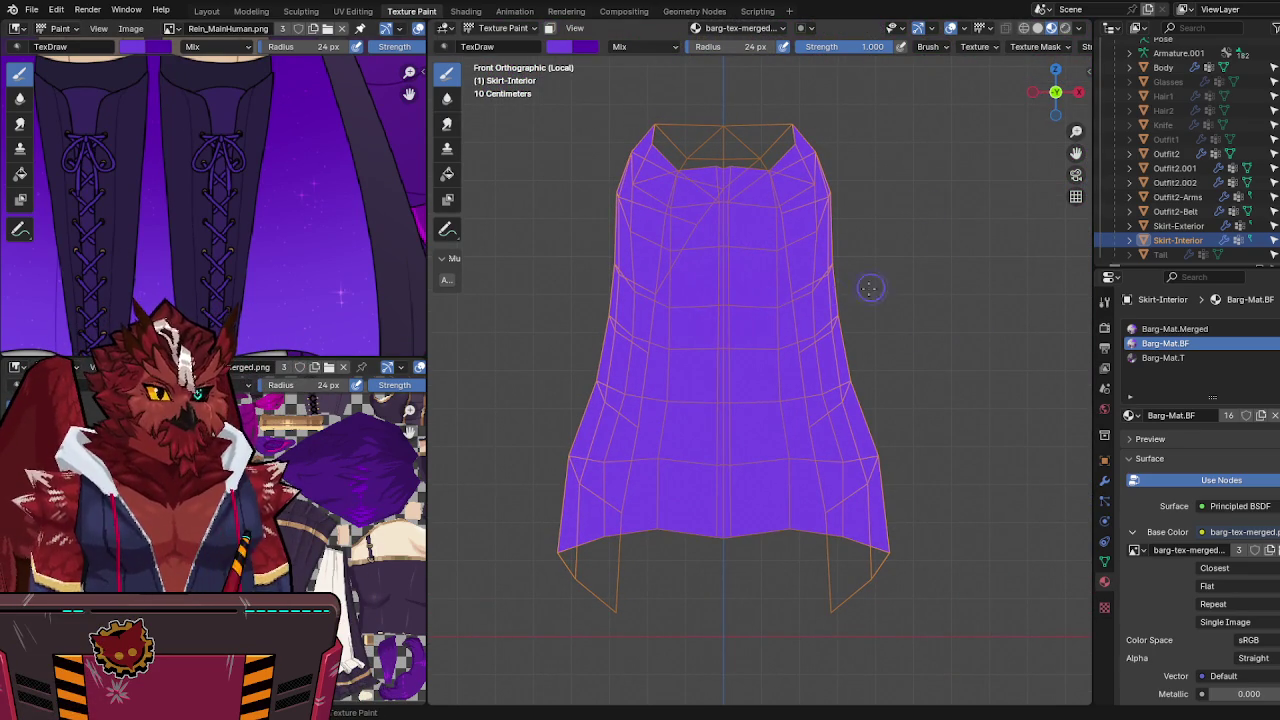
{"action": "left_click", "coordinate": [1105, 300]}
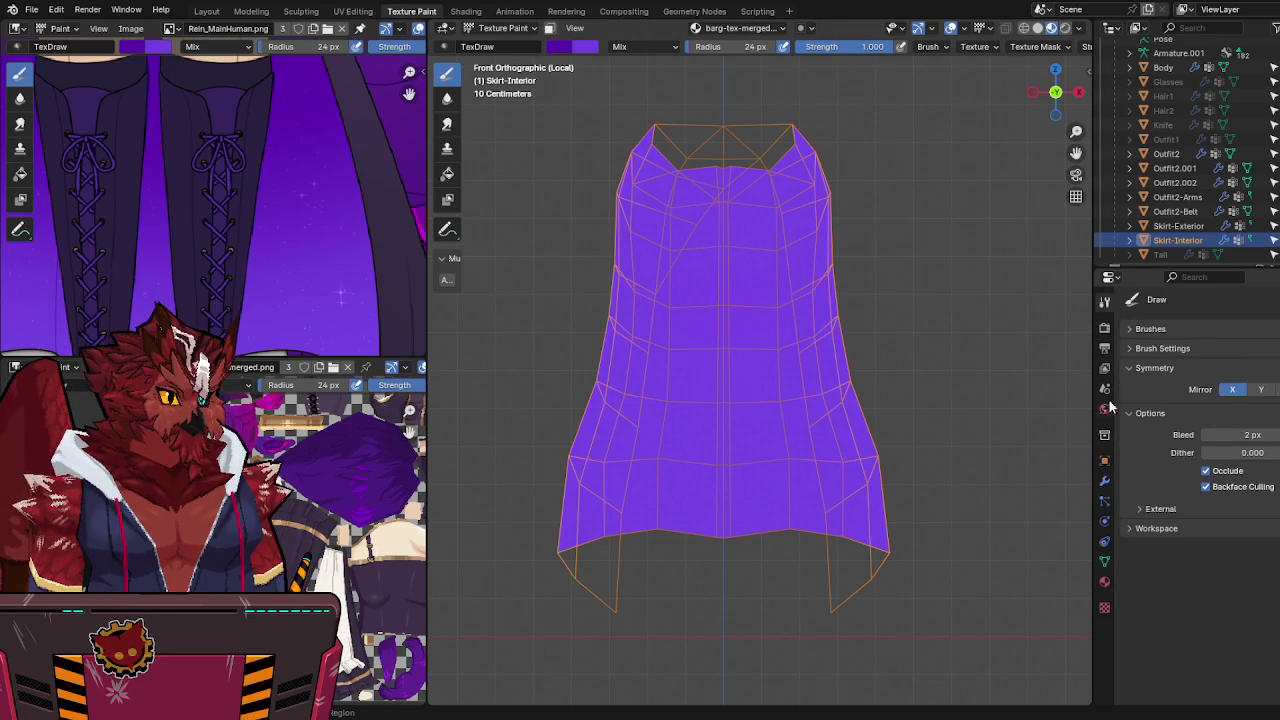
{"action": "left_click", "coordinate": [448, 173]}
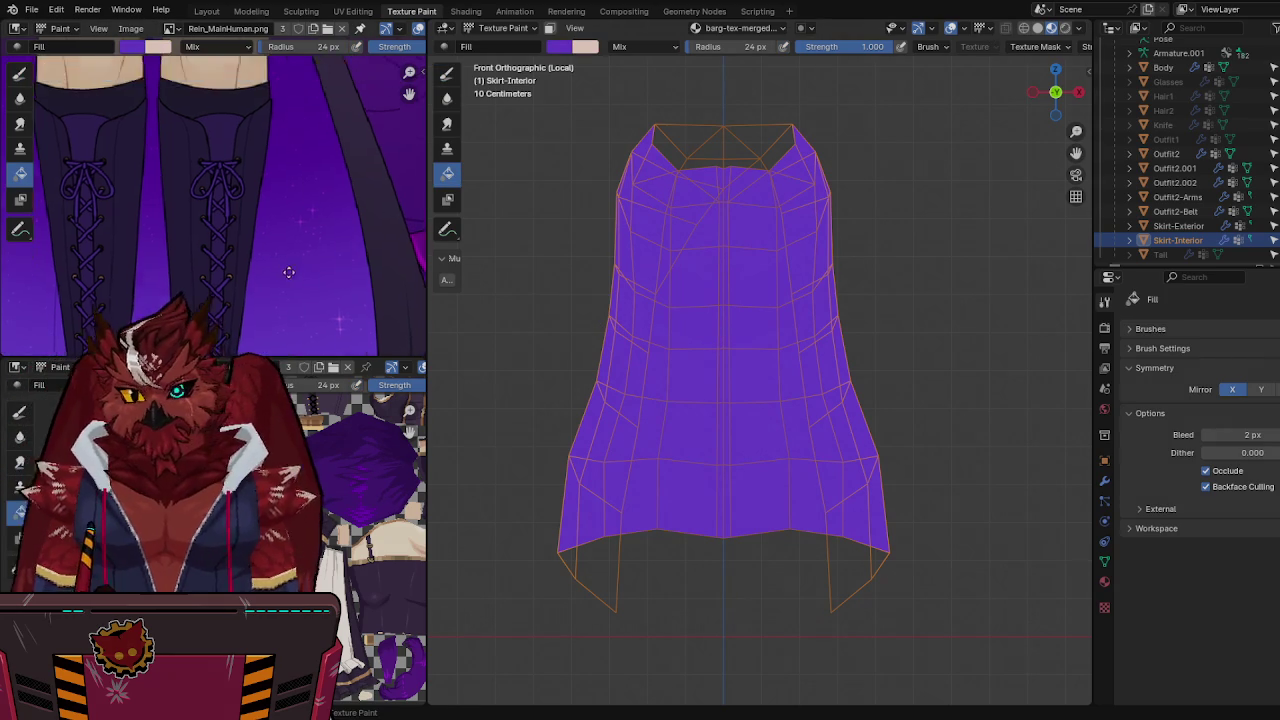
Step: Swap the primary and secondary brush colours so the purple shade replaces the pale pink
{"action": "scroll", "coordinate": [268, 300], "scroll_direction": "up", "scroll_amount": 5, "text": "shift"}
{"action": "key", "text": "x"}
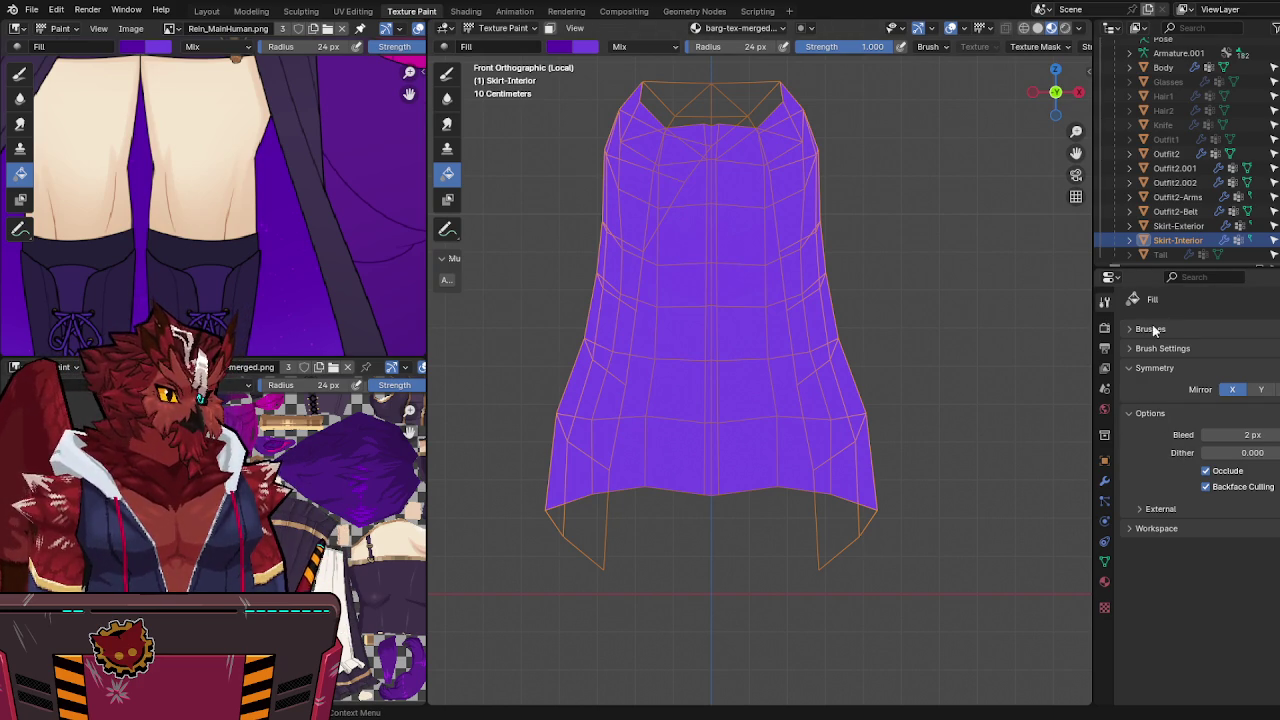
Step: Switch the Fill brush to a linear gradient and compare its stop colours against the reference
{"action": "left_click", "coordinate": [1138, 352]}
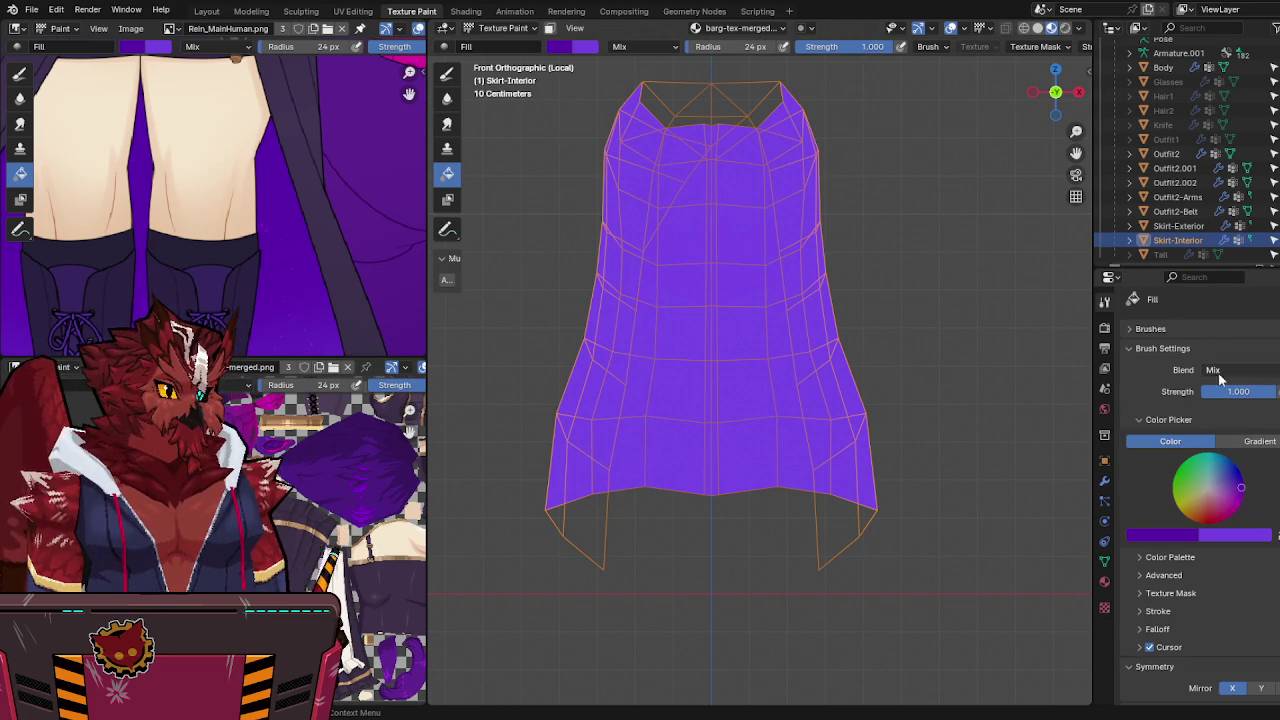
{"action": "left_click", "coordinate": [1246, 440]}
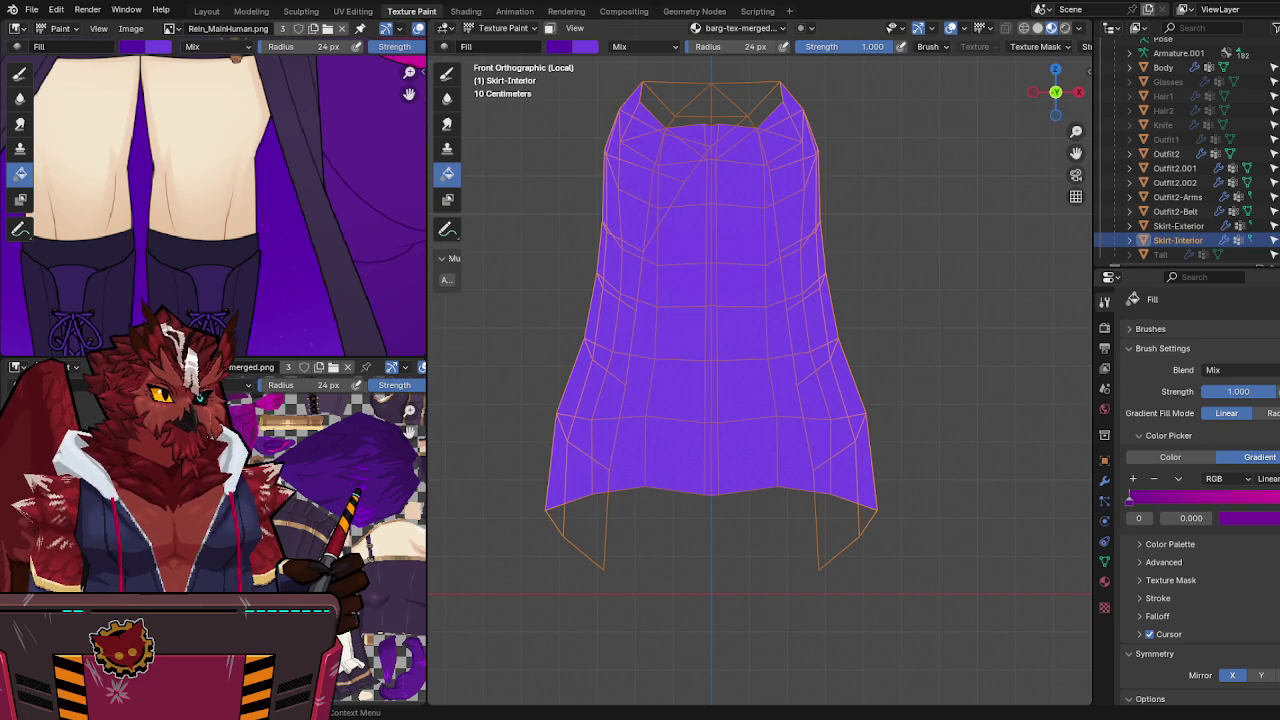
{"action": "left_click", "coordinate": [1250, 520]}
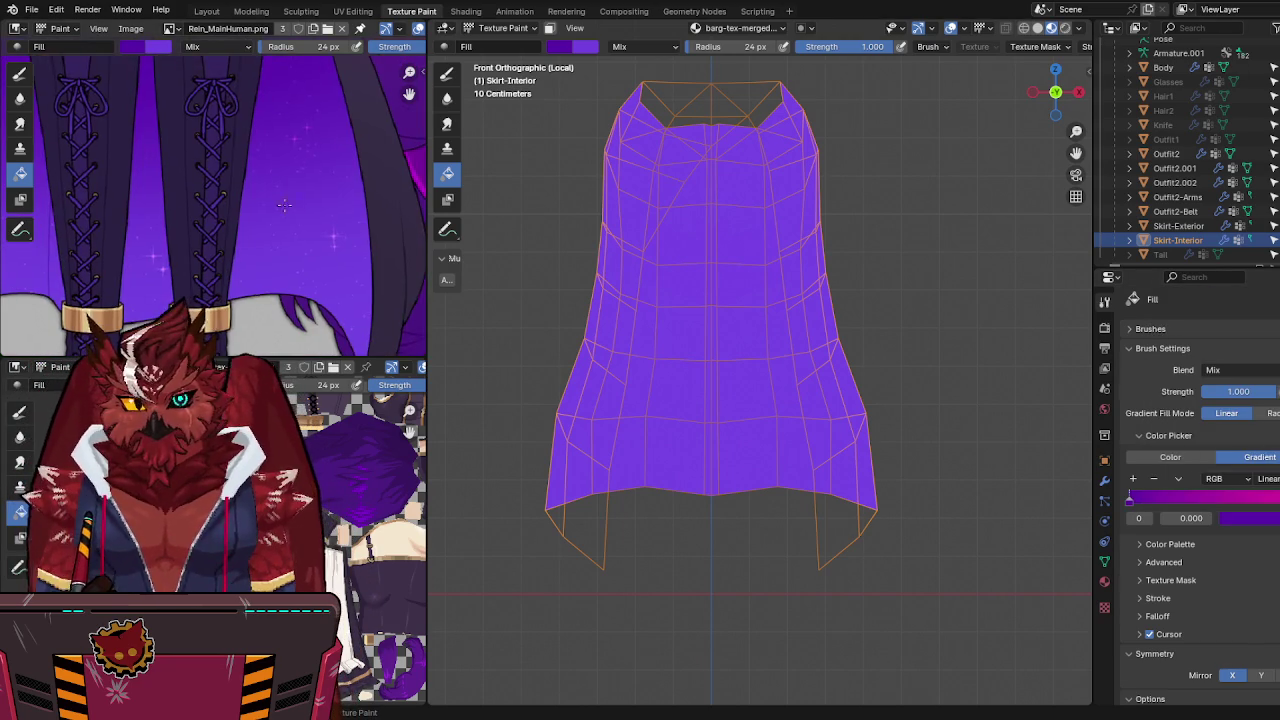
{"action": "scroll", "coordinate": [415, 258], "scroll_direction": "down", "scroll_amount": 5, "text": "shift"}
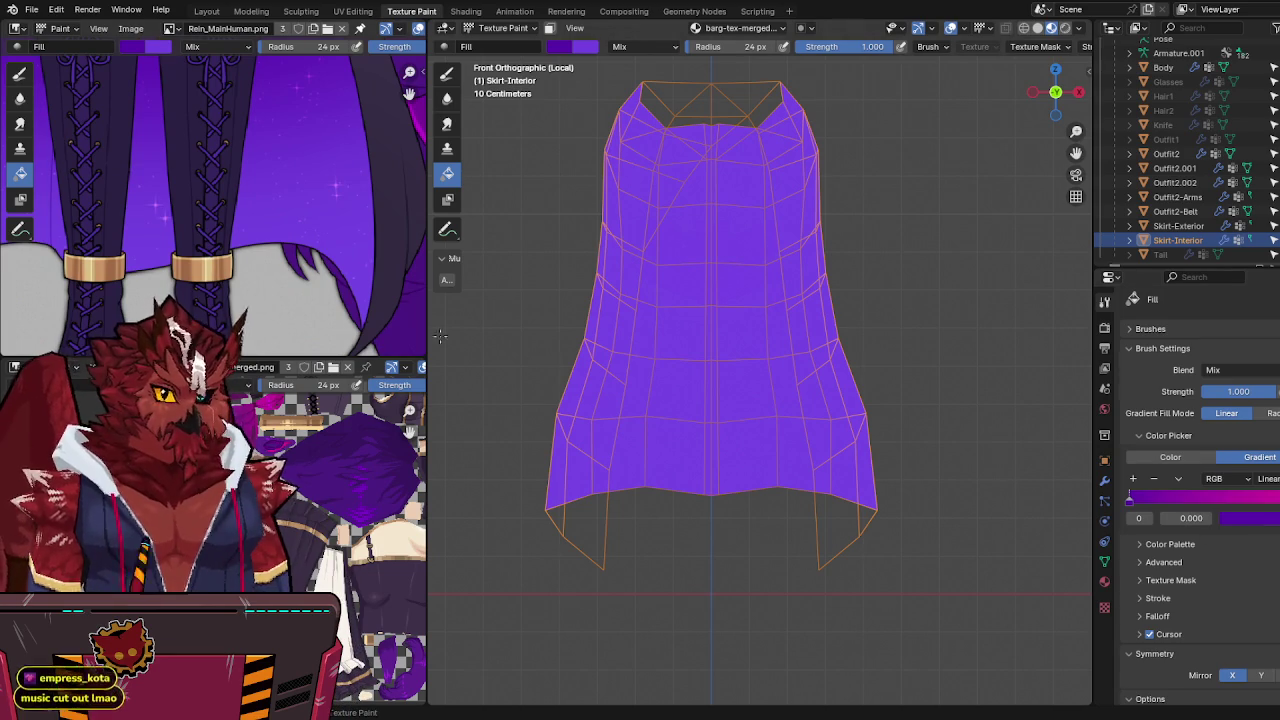
{"action": "middle_click_drag", "start_coordinate": [294, 160], "coordinate": [282, 253]}
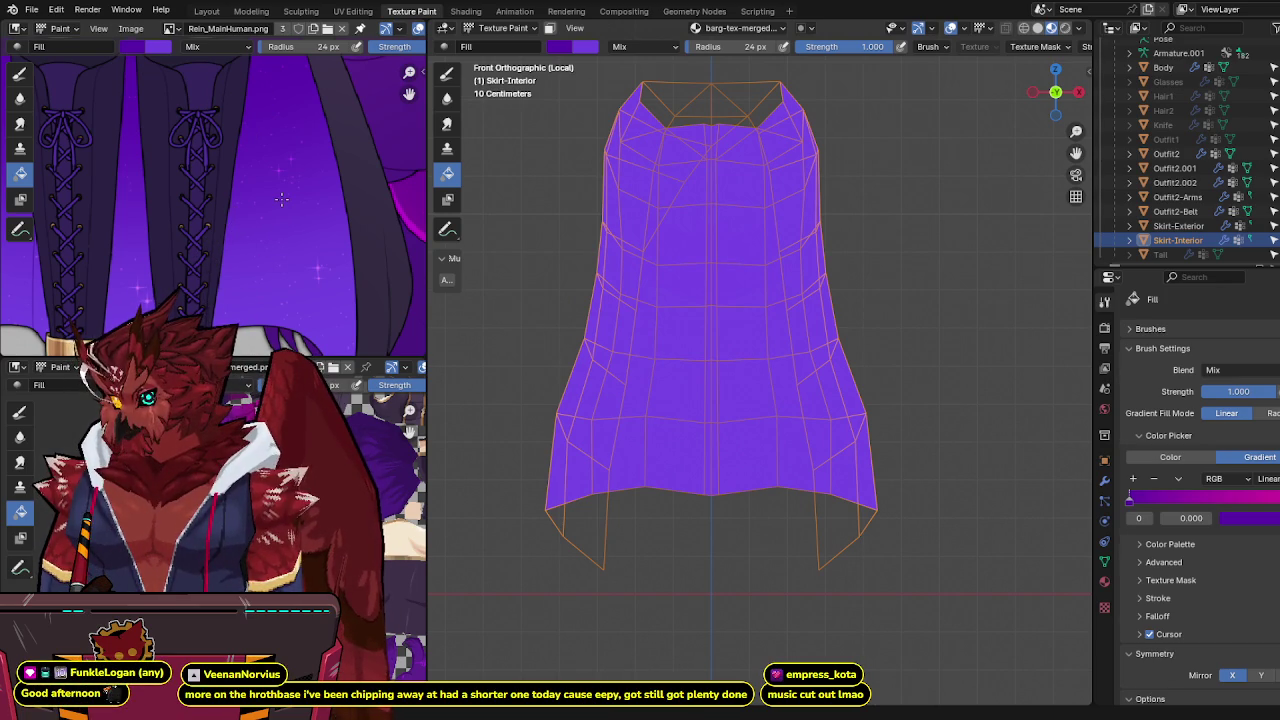
{"action": "middle_click_drag", "start_coordinate": [282, 200], "coordinate": [267, 375]}
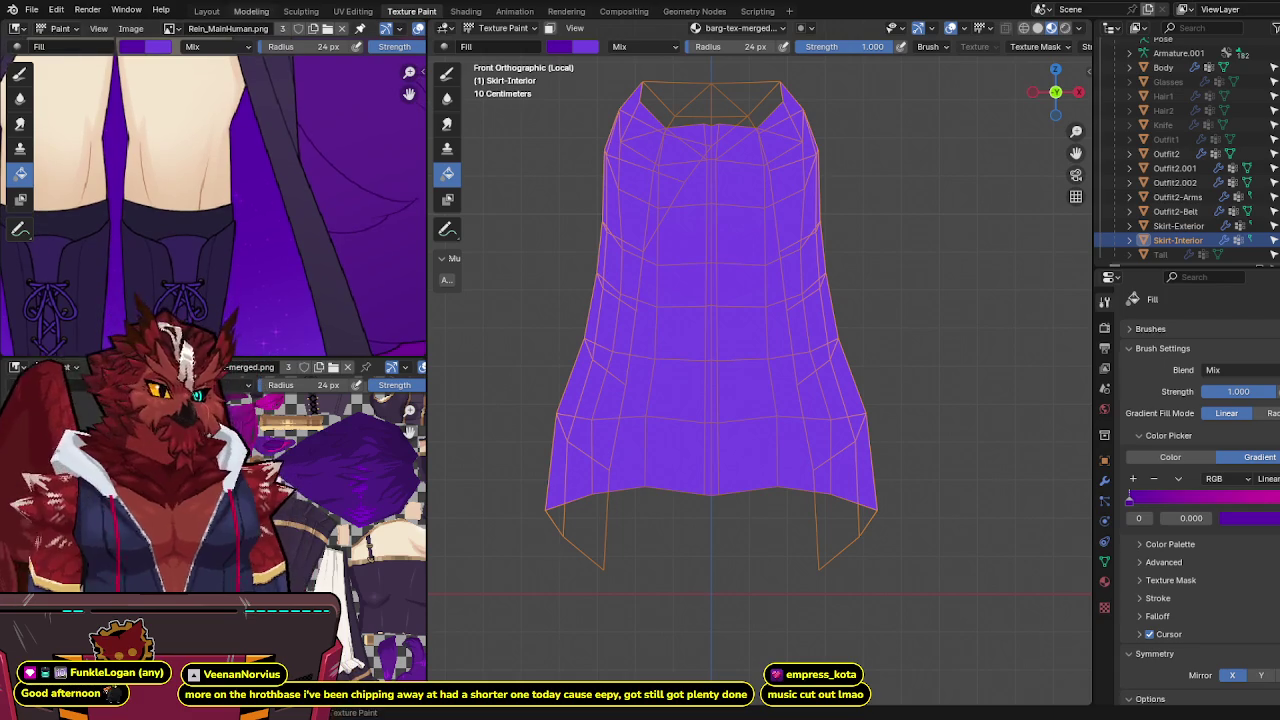
{"action": "middle_click_drag", "start_coordinate": [267, 300], "coordinate": [267, 355]}
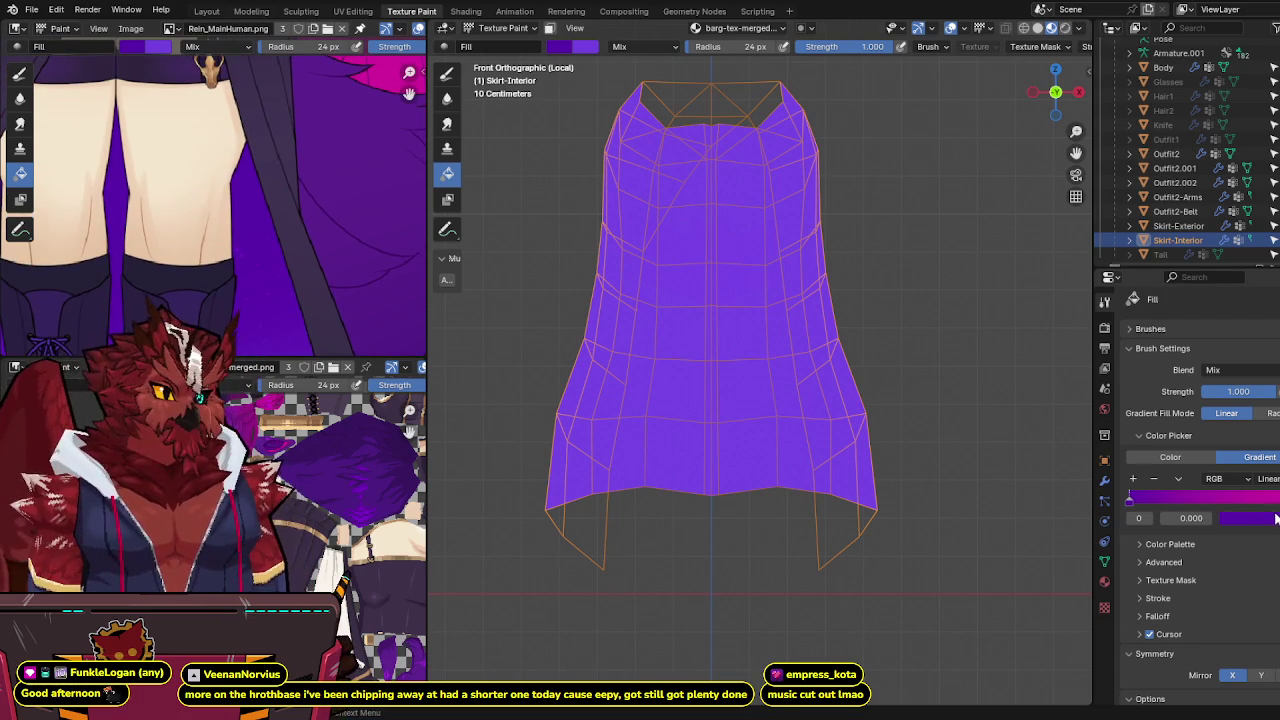
Step: Set the gradient ends to dark and bright purple and fill the skirt from top to hem
{"action": "left_click", "coordinate": [1255, 512]}
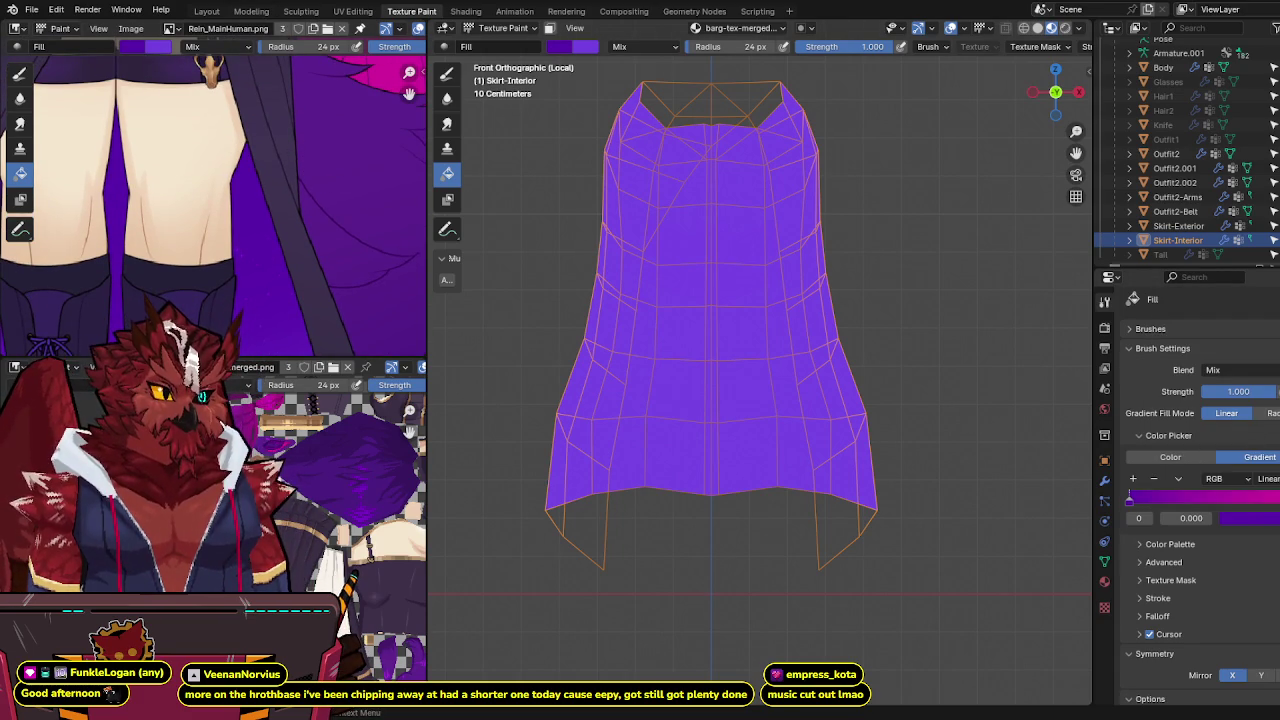
{"action": "left_click", "coordinate": [1263, 518]}
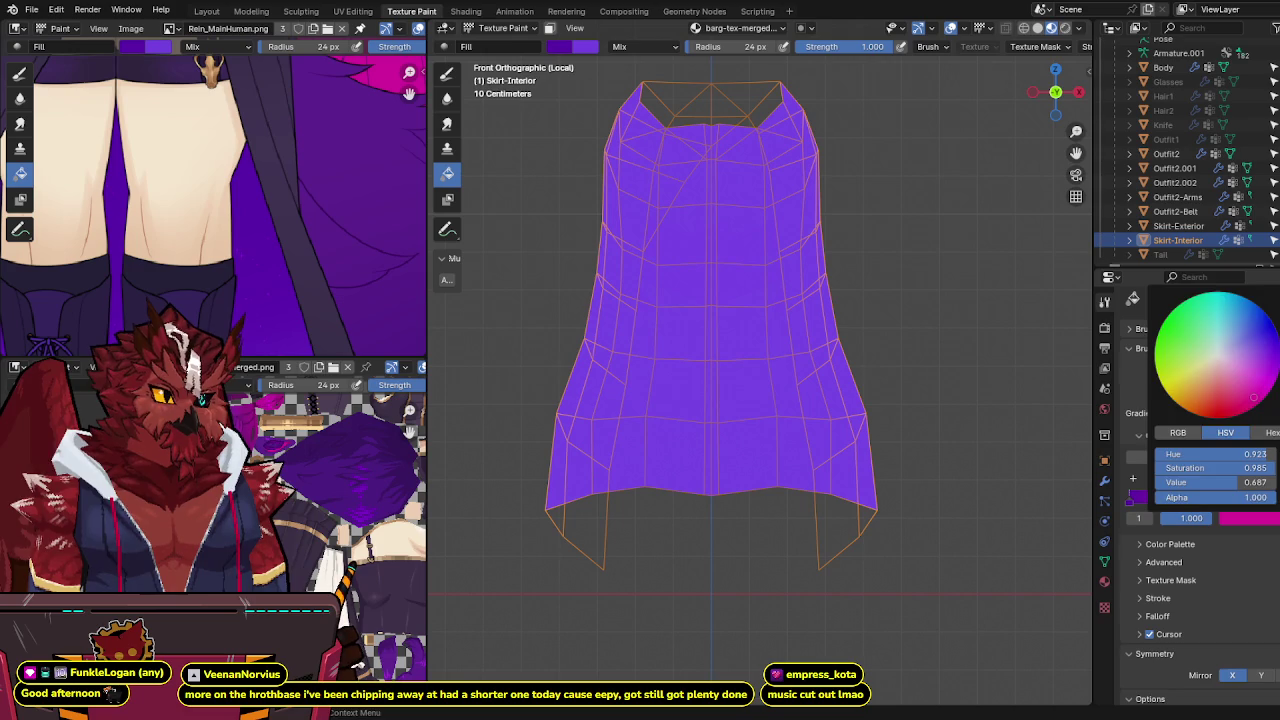
{"action": "middle_click_drag", "start_coordinate": [270, 340], "coordinate": [276, 184]}
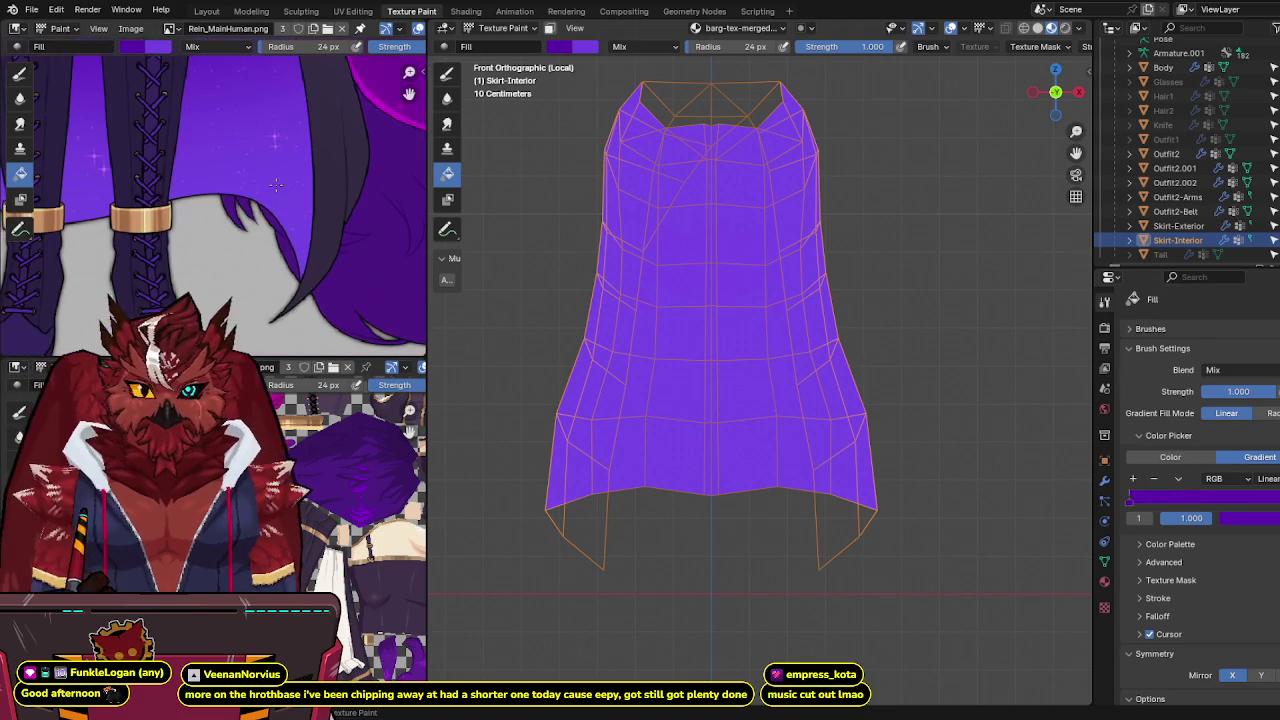
{"action": "left_click", "coordinate": [1250, 518]}
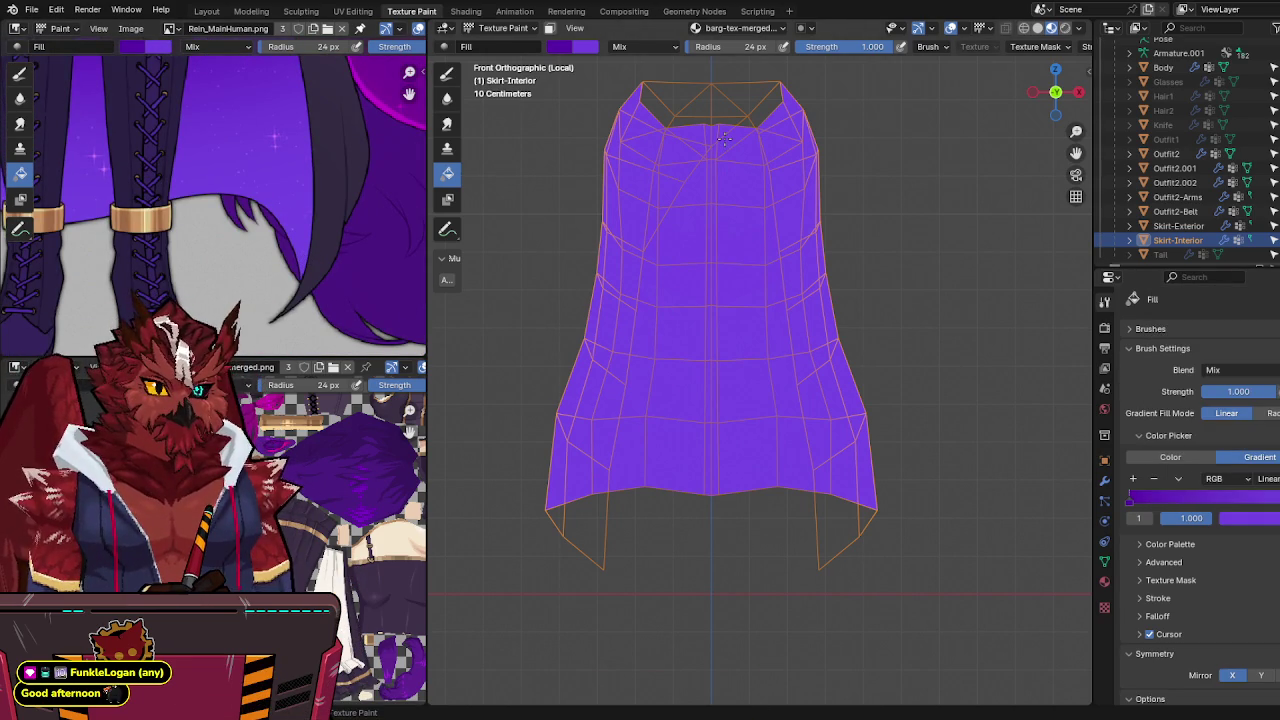
{"action": "left_click_drag", "start_coordinate": [724, 138], "coordinate": [728, 489]}
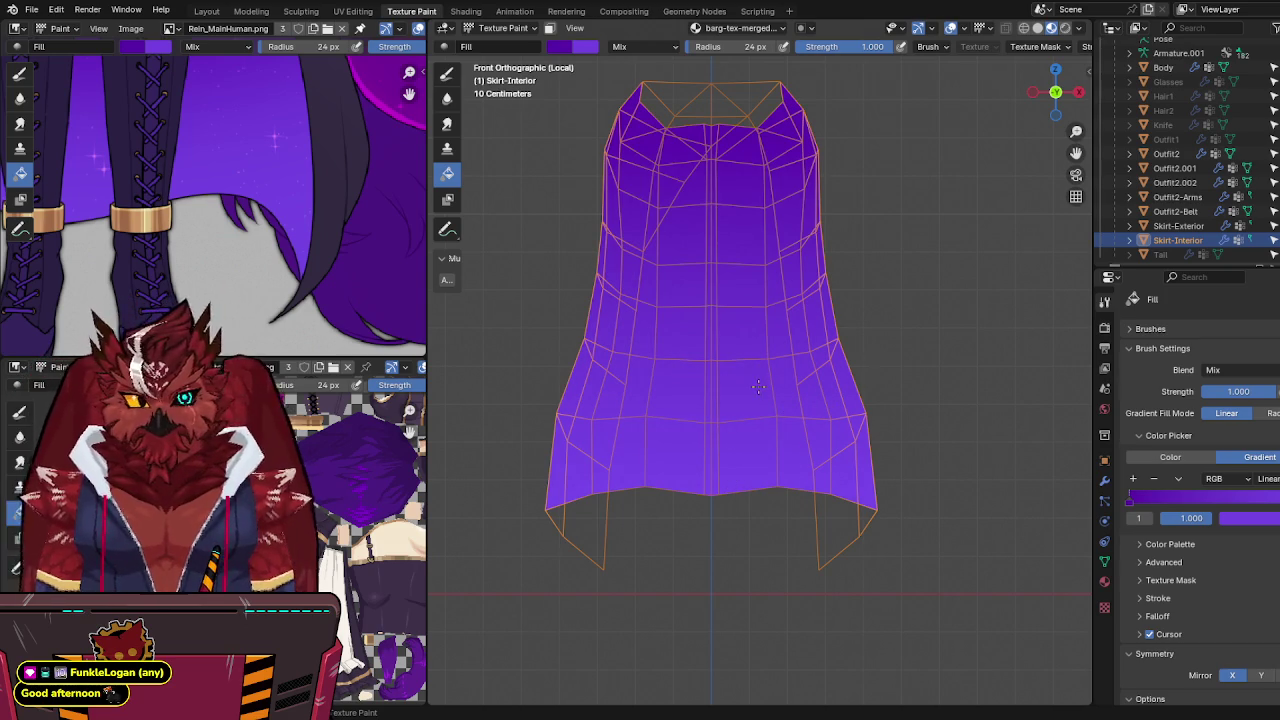
Step: Set the fill back to a flat colour, return to Object Mode and save
{"action": "middle_click_drag", "start_coordinate": [758, 387], "coordinate": [763, 403], "text": "shift"}
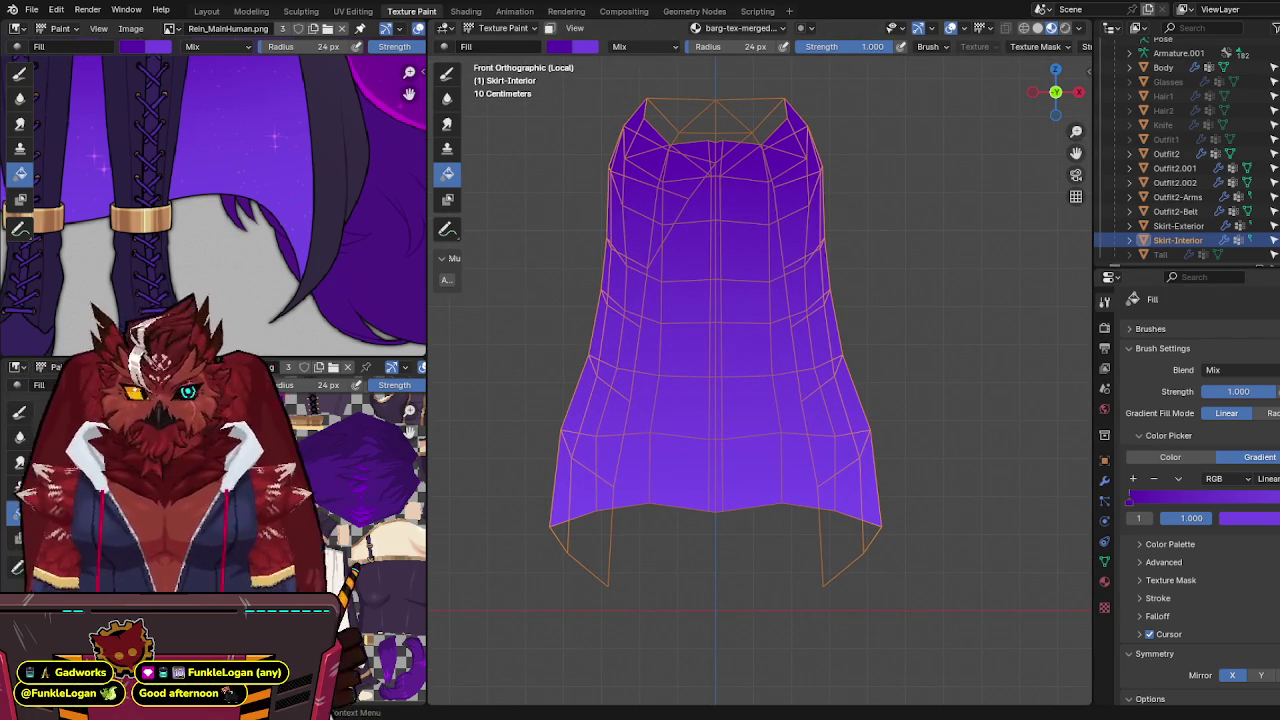
{"action": "left_click", "coordinate": [1170, 457]}
{"action": "mouse_move", "coordinate": [784, 322]}
{"action": "middle_mouse_down", "text": "shift"}
{"action": "mouse_move", "coordinate": [788, 364]}
{"action": "mouse_move", "coordinate": [756, 326]}
{"action": "middle_mouse_up", "text": "shift"}
{"action": "key", "text": "ctrl+Tab"}
{"action": "left_click", "coordinate": [690, 371]}
{"action": "key", "text": "ctrl+s"}
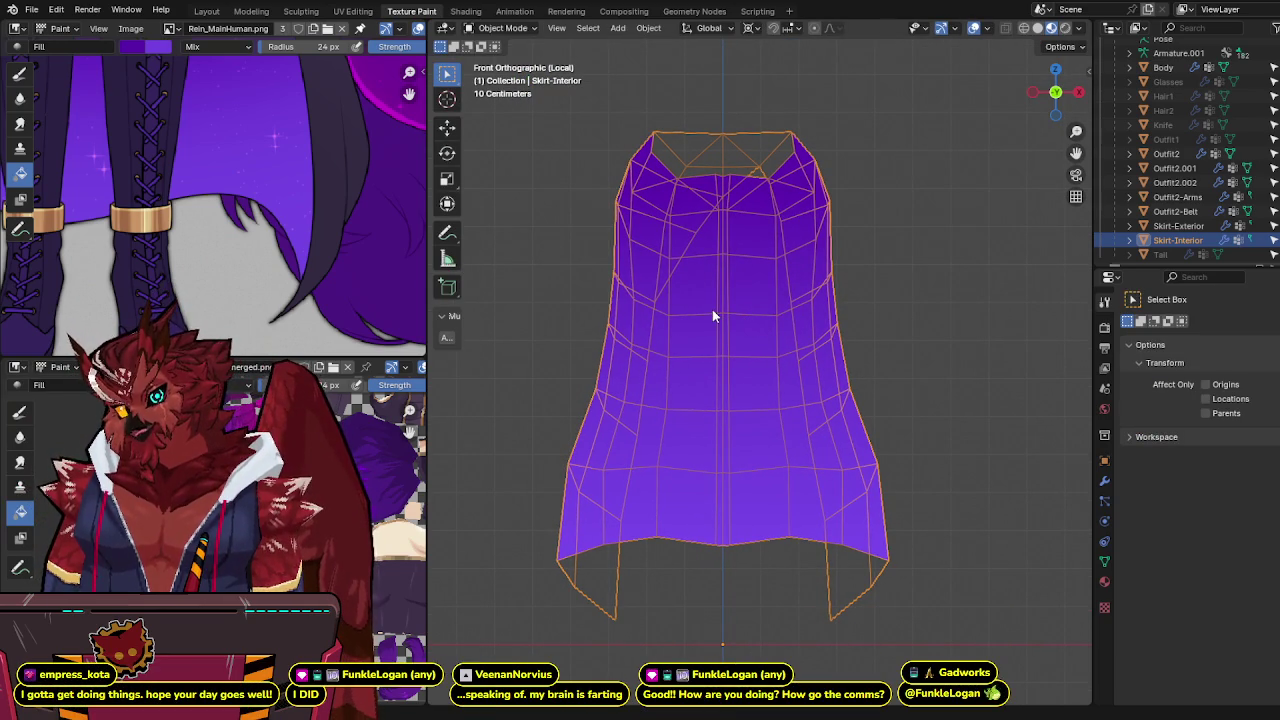
Step: Save again and exit Local View to show the whole character
{"action": "middle_click_drag", "start_coordinate": [712, 316], "coordinate": [730, 286], "text": "shift"}
{"action": "key", "text": "ctrl+s"}
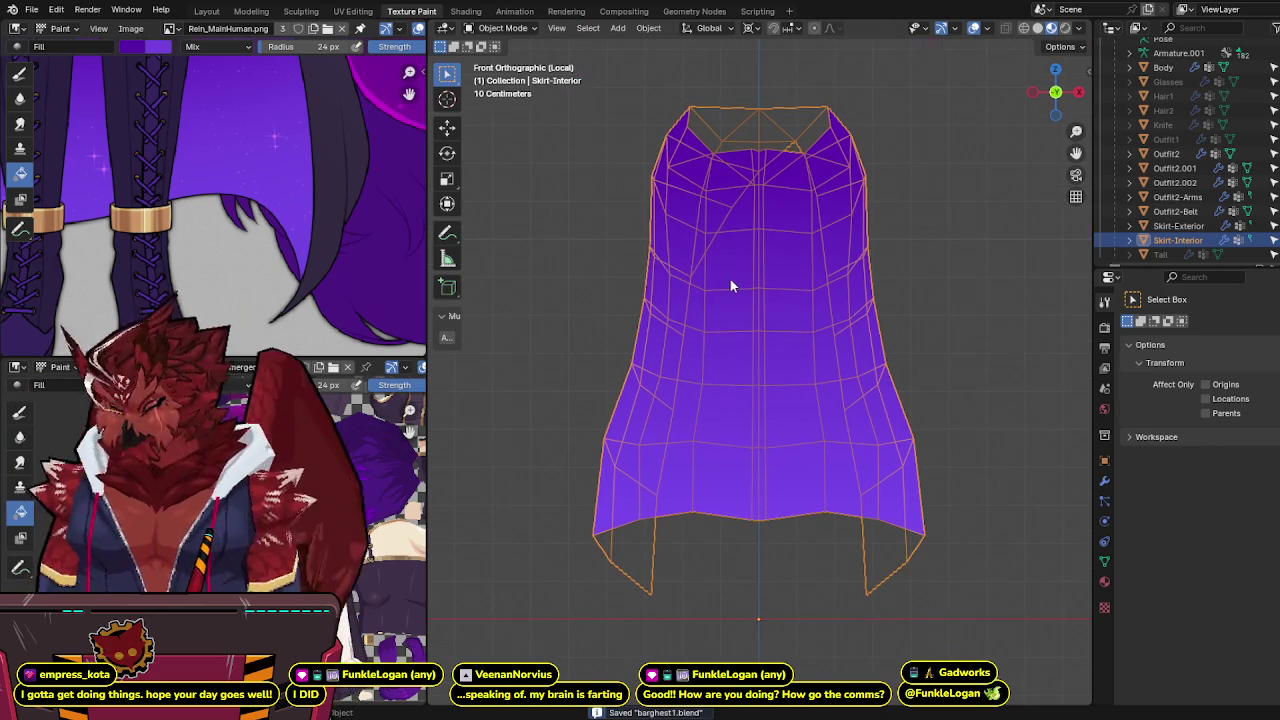
{"action": "key", "text": "KP_Divide"}
{"action": "scroll", "coordinate": [830, 300], "scroll_direction": "down", "scroll_amount": 2}
{"action": "scroll", "coordinate": [830, 300], "scroll_direction": "down", "scroll_amount": 2}
{"action": "scroll", "coordinate": [832, 307], "scroll_direction": "up", "scroll_amount": 2}
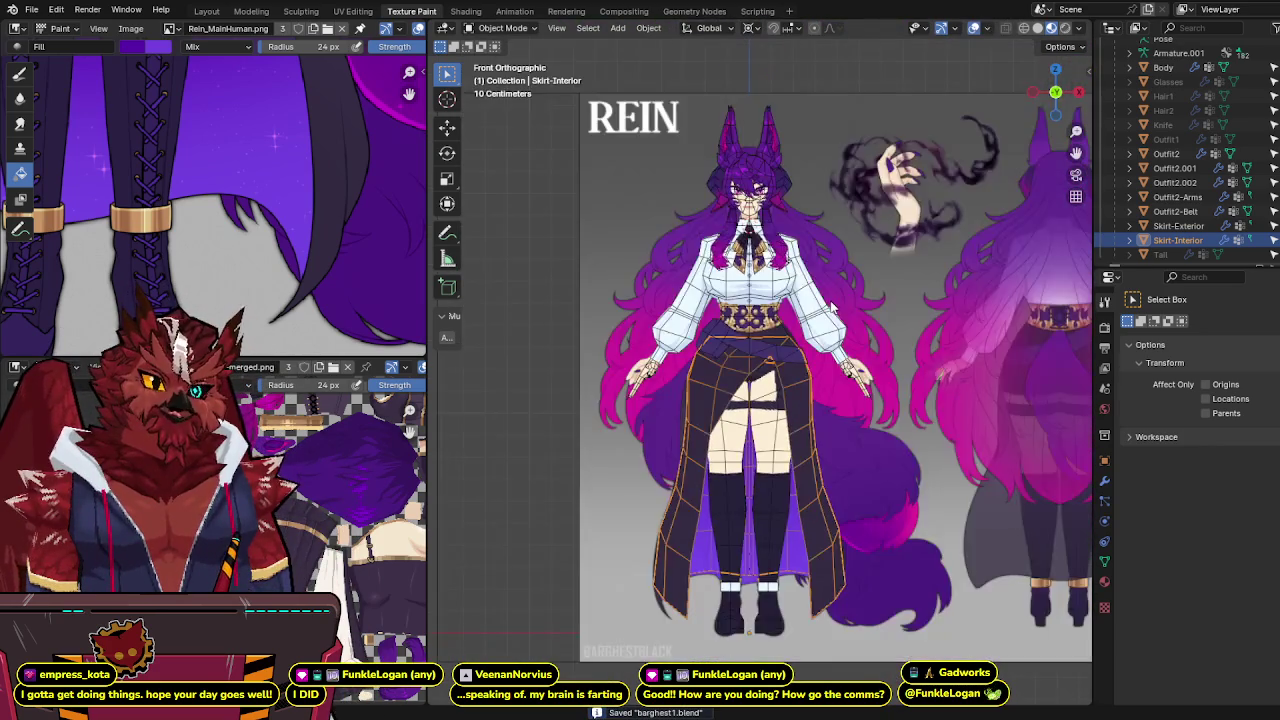
Step: Orbit the full character to a near-front view beside the whole reference sheet
{"action": "middle_click_drag", "start_coordinate": [830, 305], "coordinate": [870, 300]}
{"action": "scroll", "coordinate": [220, 205], "scroll_direction": "down", "scroll_amount": 3}
{"action": "scroll", "coordinate": [220, 205], "scroll_direction": "down", "scroll_amount": 2}
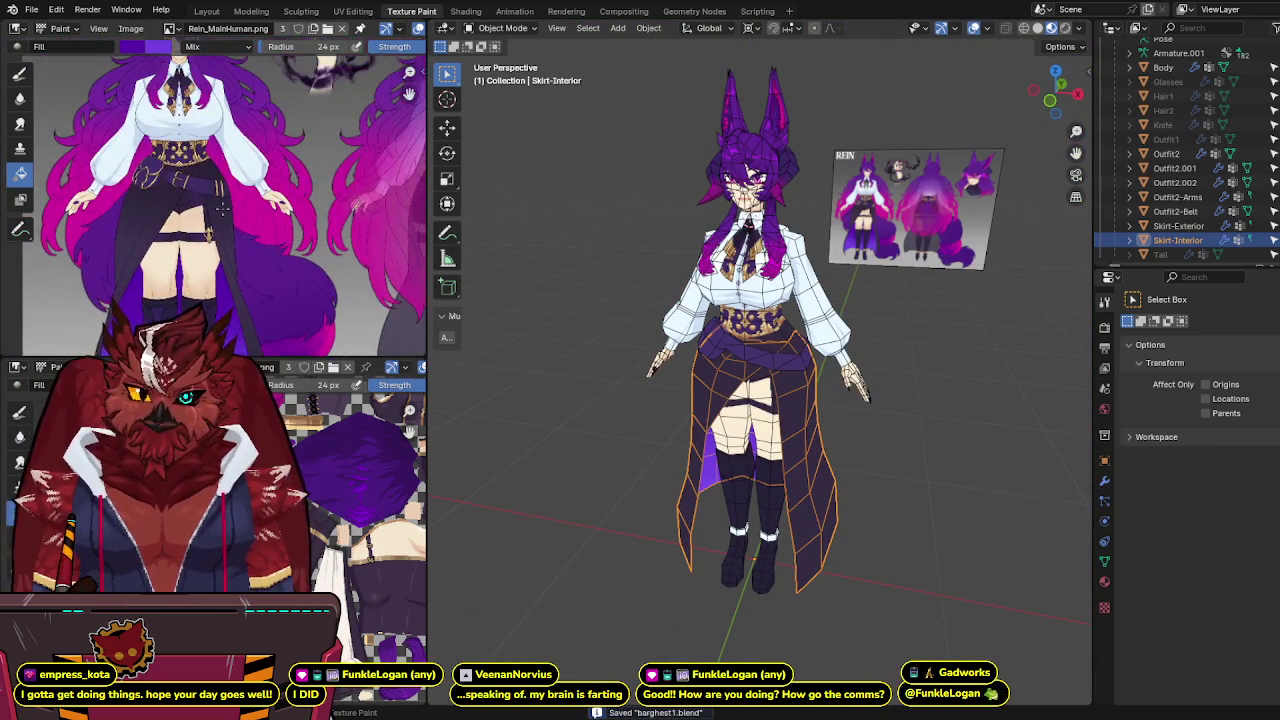
{"action": "scroll", "coordinate": [215, 185], "scroll_direction": "up", "scroll_amount": 2}
{"action": "scroll", "coordinate": [212, 180], "scroll_direction": "down", "scroll_amount": 2}
{"action": "scroll", "coordinate": [212, 178], "scroll_direction": "up", "scroll_amount": 1}
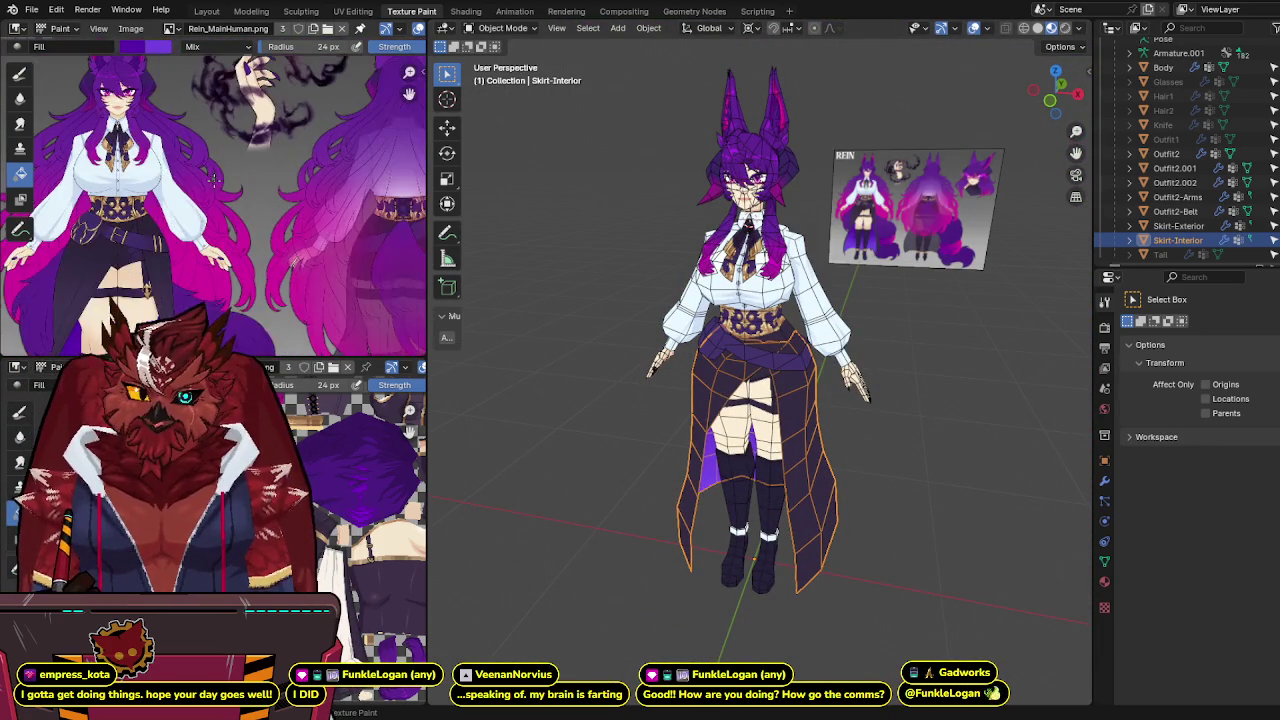
{"action": "middle_click_drag", "start_coordinate": [212, 178], "coordinate": [252, 218]}
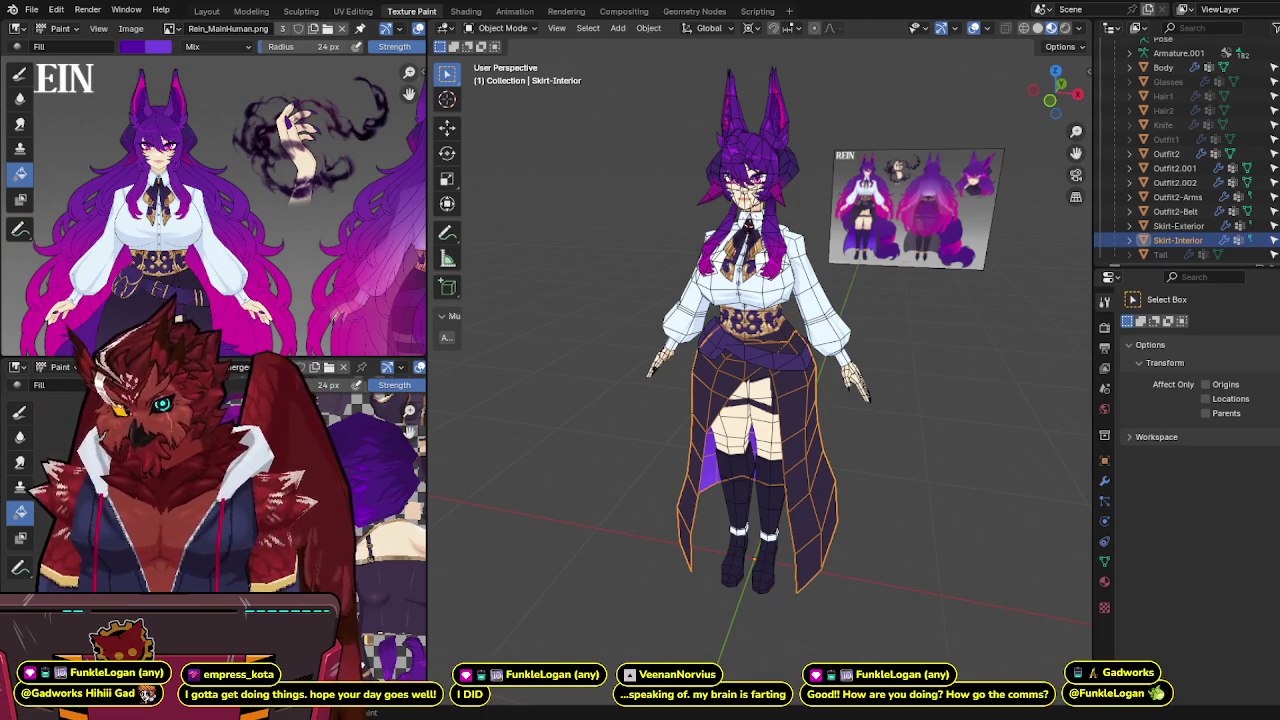
{"action": "mouse_move", "coordinate": [880, 330]}
{"action": "middle_mouse_down"}
{"action": "mouse_move", "coordinate": [833, 327]}
{"action": "mouse_move", "coordinate": [896, 299]}
{"action": "mouse_move", "coordinate": [892, 367]}
{"action": "mouse_move", "coordinate": [824, 343]}
{"action": "middle_mouse_up"}
{"action": "scroll", "coordinate": [834, 324], "scroll_direction": "up", "scroll_amount": 4}
{"action": "scroll", "coordinate": [863, 308], "scroll_direction": "up", "scroll_amount": 2}
{"action": "key", "text": "ctrl+s"}
{"action": "scroll", "coordinate": [275, 178], "scroll_direction": "down", "scroll_amount": 2}
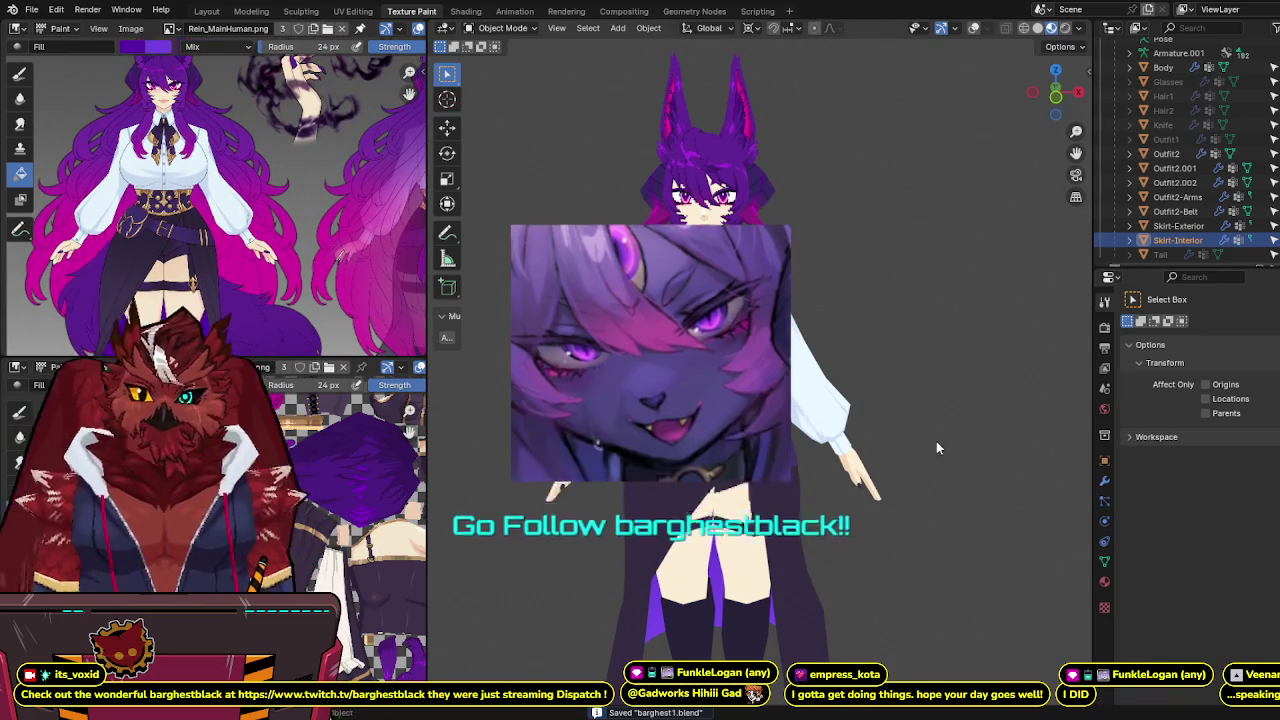
{"action": "scroll", "coordinate": [890, 423], "scroll_direction": "up", "scroll_amount": 2}
{"action": "scroll", "coordinate": [882, 373], "scroll_direction": "up", "scroll_amount": 2}
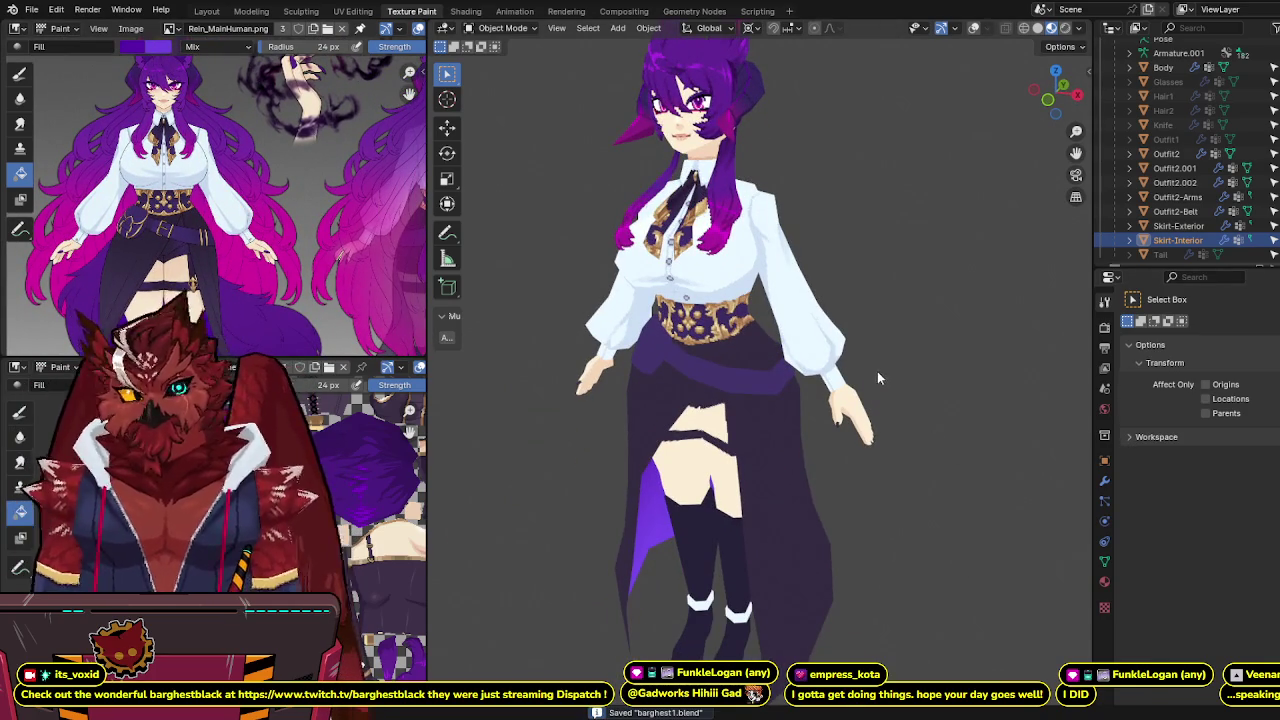
Step: Unhide Hair1 and Hair2 to check them, then hide Hair2 again and save
{"action": "left_click", "coordinate": [1208, 96]}
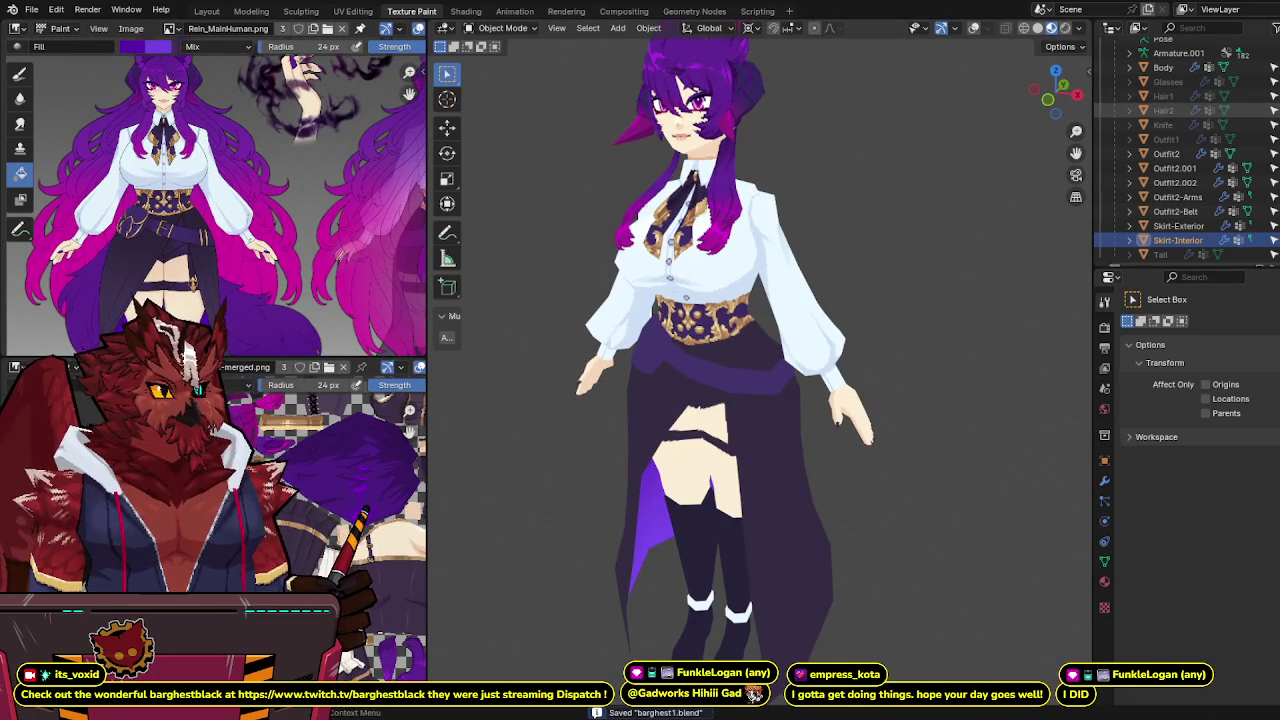
{"action": "left_click", "coordinate": [1208, 110]}
{"action": "mouse_move", "coordinate": [640, 220]}
{"action": "middle_mouse_down"}
{"action": "mouse_move", "coordinate": [685, 218]}
{"action": "mouse_move", "coordinate": [628, 218]}
{"action": "mouse_move", "coordinate": [842, 289]}
{"action": "mouse_move", "coordinate": [1068, 274]}
{"action": "mouse_move", "coordinate": [475, 283]}
{"action": "mouse_move", "coordinate": [872, 292]}
{"action": "mouse_move", "coordinate": [1062, 275]}
{"action": "mouse_move", "coordinate": [1016, 339]}
{"action": "mouse_move", "coordinate": [1001, 203]}
{"action": "mouse_move", "coordinate": [841, 241]}
{"action": "mouse_move", "coordinate": [931, 260]}
{"action": "mouse_move", "coordinate": [698, 288]}
{"action": "mouse_move", "coordinate": [860, 318]}
{"action": "mouse_move", "coordinate": [807, 312]}
{"action": "middle_mouse_up"}
{"action": "scroll", "coordinate": [1040, 283], "scroll_direction": "down", "scroll_amount": 2}
{"action": "left_click", "coordinate": [865, 283]}
{"action": "key", "text": "h"}
{"action": "key", "text": "ctrl+s"}
Step: Select Outfit2 from a three-quarter front view and turn the overlays back on
{"action": "middle_click_drag", "start_coordinate": [810, 368], "coordinate": [773, 341]}
{"action": "scroll", "coordinate": [777, 381], "scroll_direction": "up", "scroll_amount": 4}
{"action": "left_click", "coordinate": [776, 378]}
{"action": "key", "text": "shift+alt+z"}
Step: Save and orbit around Outfit2 to inspect the skirt from above, the sides and below
{"action": "scroll", "coordinate": [815, 395], "scroll_direction": "down", "scroll_amount": 1}
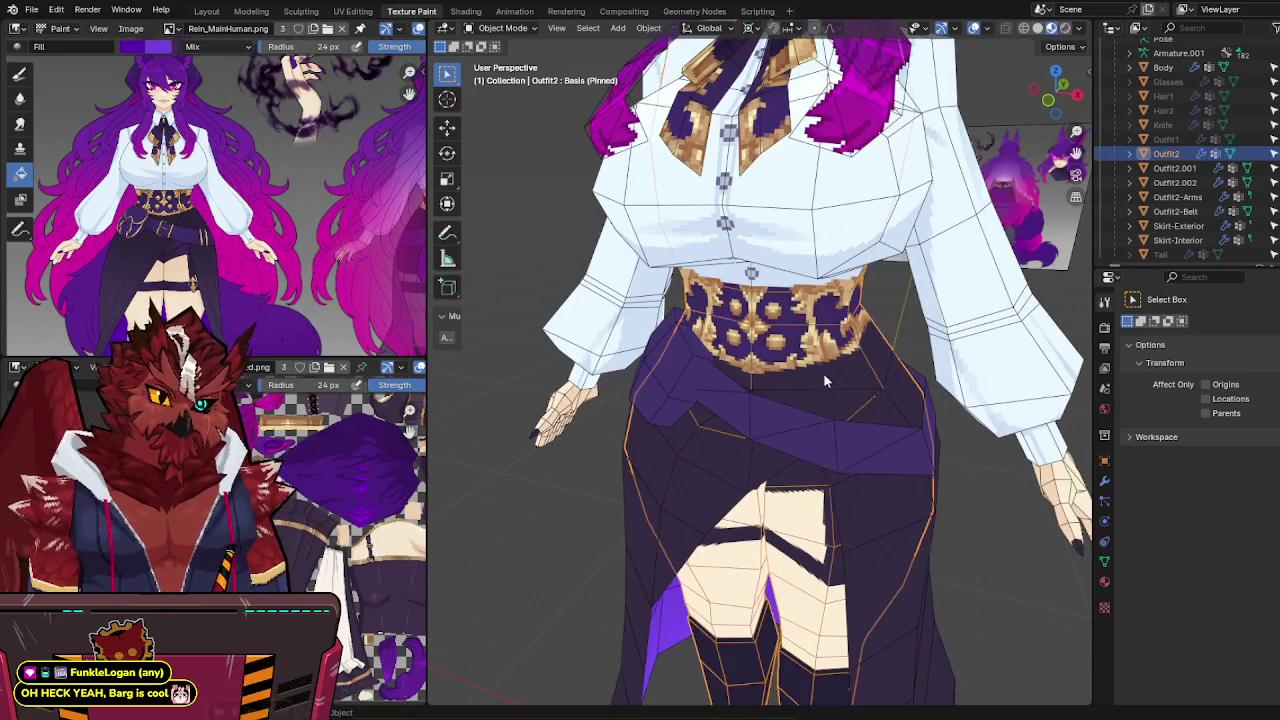
{"action": "scroll", "coordinate": [830, 370], "scroll_direction": "down", "scroll_amount": 3}
{"action": "scroll", "coordinate": [844, 347], "scroll_direction": "down", "scroll_amount": 3}
{"action": "key", "text": "ctrl+s"}
{"action": "middle_click_drag", "start_coordinate": [847, 344], "coordinate": [828, 344]}
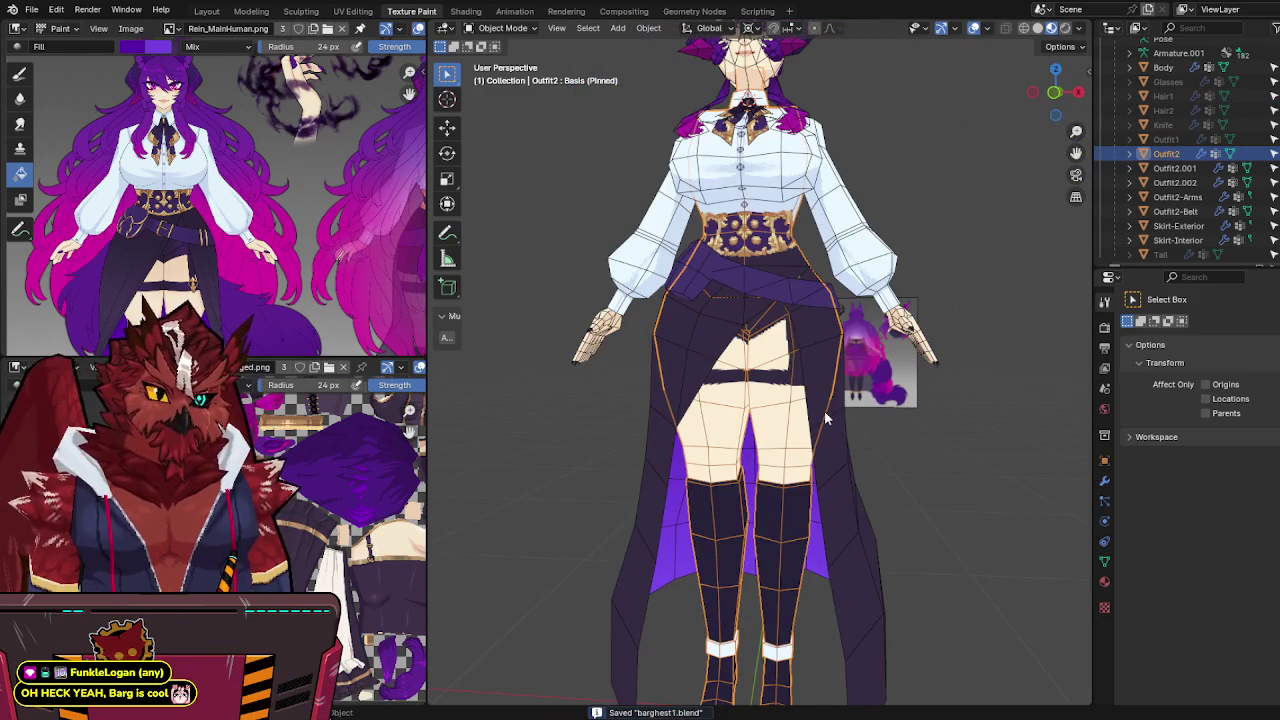
{"action": "mouse_move", "coordinate": [826, 418]}
{"action": "middle_mouse_down"}
{"action": "mouse_move", "coordinate": [835, 389]}
{"action": "mouse_move", "coordinate": [872, 370]}
{"action": "middle_mouse_up"}
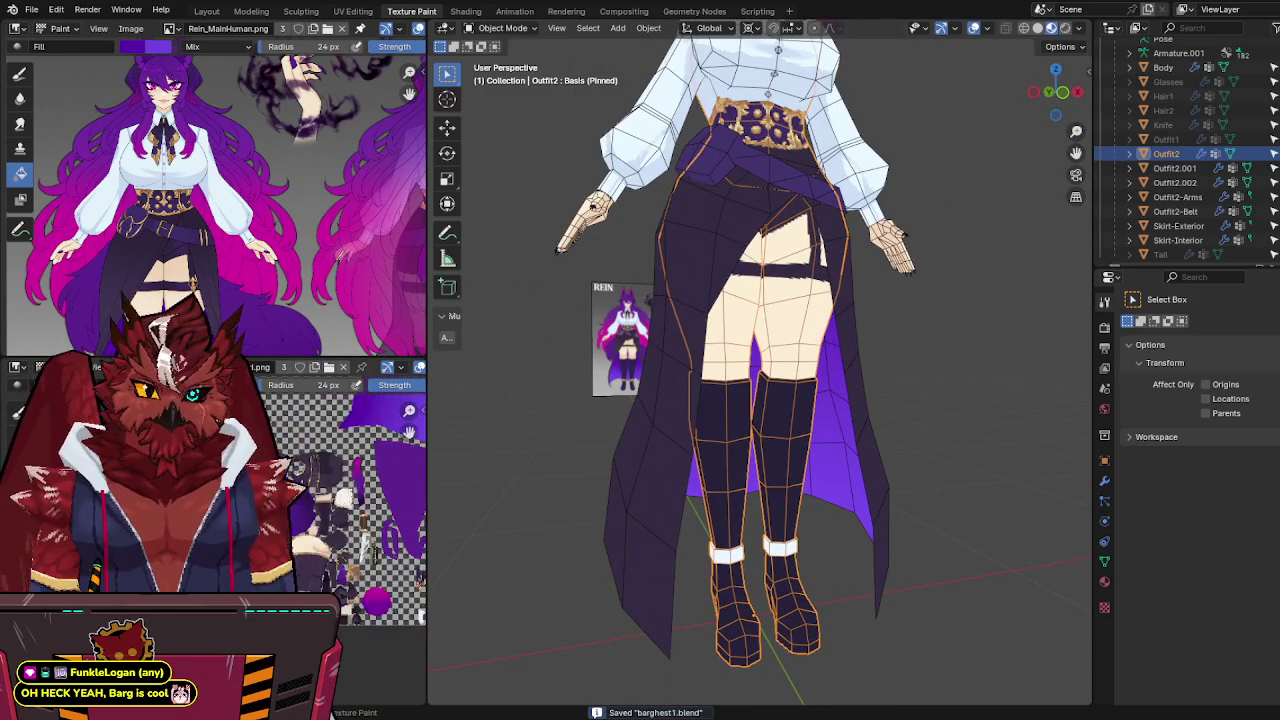
{"action": "scroll", "coordinate": [380, 500], "scroll_direction": "down", "scroll_amount": 3}
{"action": "mouse_move", "coordinate": [850, 520]}
{"action": "middle_mouse_down"}
{"action": "mouse_move", "coordinate": [738, 512]}
{"action": "mouse_move", "coordinate": [770, 492]}
{"action": "mouse_move", "coordinate": [914, 529]}
{"action": "mouse_move", "coordinate": [884, 524]}
{"action": "middle_mouse_up"}
{"action": "scroll", "coordinate": [243, 150], "scroll_direction": "up", "scroll_amount": 2}
{"action": "scroll", "coordinate": [243, 150], "scroll_direction": "down", "scroll_amount": 1}
{"action": "mouse_move", "coordinate": [900, 320]}
{"action": "middle_mouse_down"}
{"action": "mouse_move", "coordinate": [926, 298]}
{"action": "mouse_move", "coordinate": [861, 256]}
{"action": "mouse_move", "coordinate": [876, 283]}
{"action": "mouse_move", "coordinate": [811, 232]}
{"action": "middle_mouse_up"}
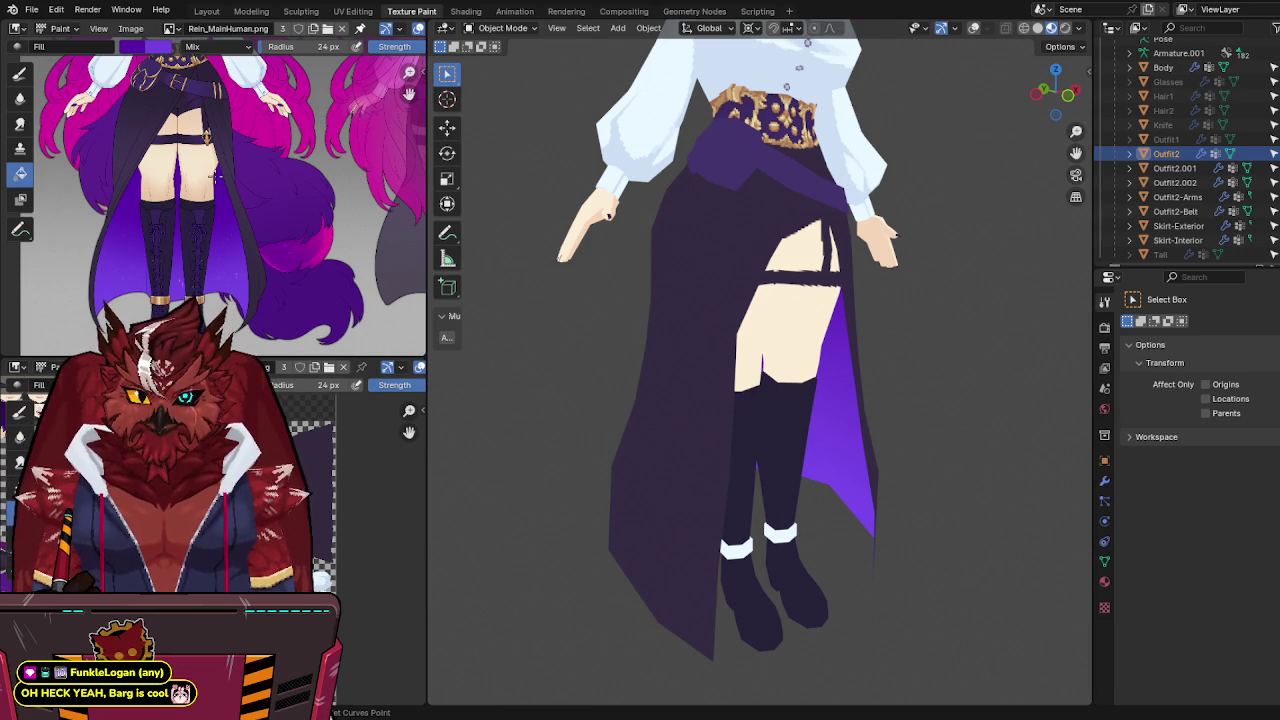
Step: Pick the freehand brush, save, and centre the reference sheet on the corset and belt
{"action": "left_click", "coordinate": [20, 73]}
{"action": "middle_click_drag", "start_coordinate": [880, 275], "coordinate": [817, 303]}
{"action": "key", "text": "ctrl+s"}
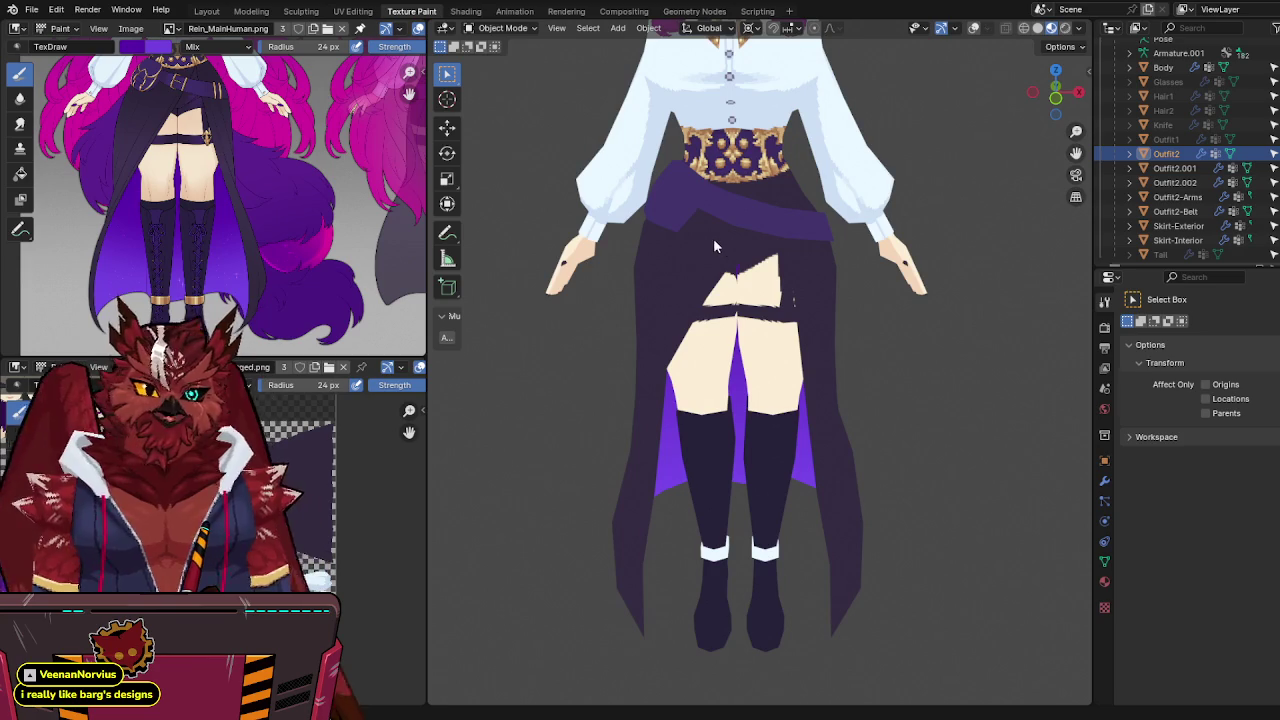
{"action": "mouse_move", "coordinate": [713, 238]}
{"action": "middle_mouse_down", "text": "shift"}
{"action": "mouse_move", "coordinate": [713, 400]}
{"action": "mouse_move", "coordinate": [750, 326]}
{"action": "middle_mouse_up", "text": "shift"}
{"action": "scroll", "coordinate": [750, 326], "scroll_direction": "up", "scroll_amount": 2}
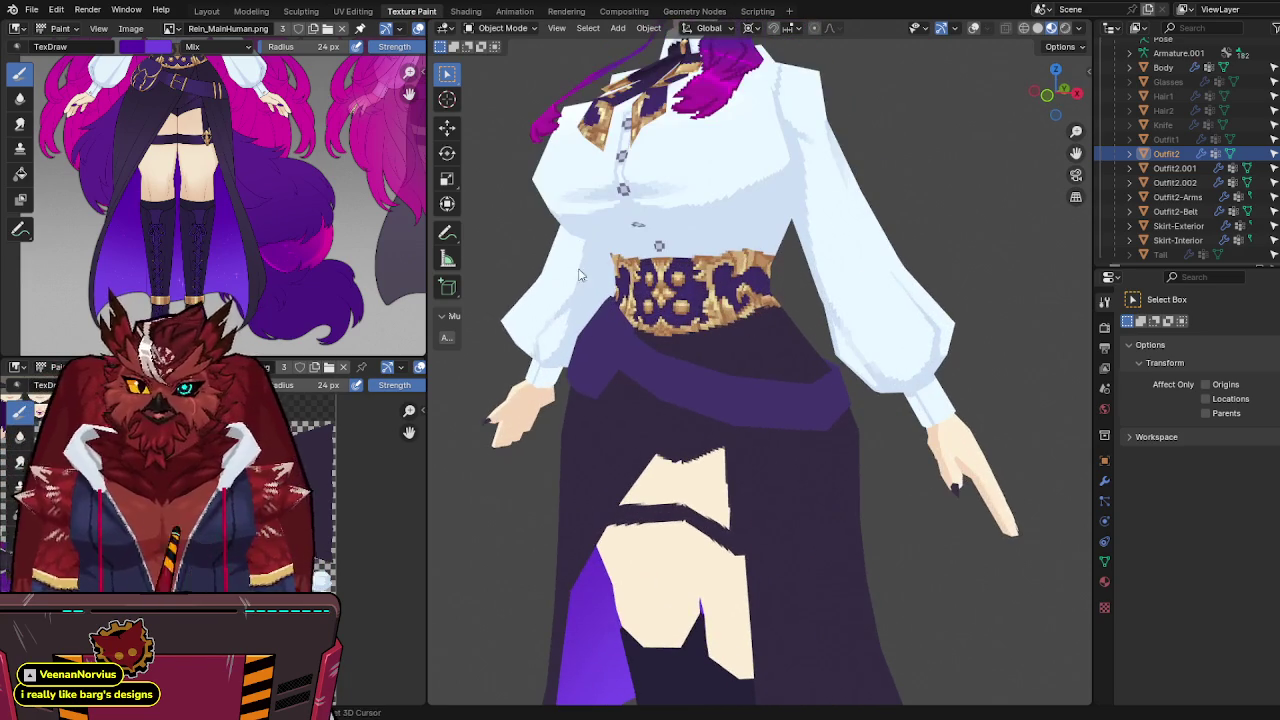
{"action": "middle_click_drag", "start_coordinate": [230, 120], "coordinate": [240, 200]}
{"action": "scroll", "coordinate": [252, 182], "scroll_direction": "up", "scroll_amount": 2}
{"action": "scroll", "coordinate": [252, 182], "scroll_direction": "up", "scroll_amount": 1}
{"action": "scroll", "coordinate": [252, 182], "scroll_direction": "up", "scroll_amount": 1}
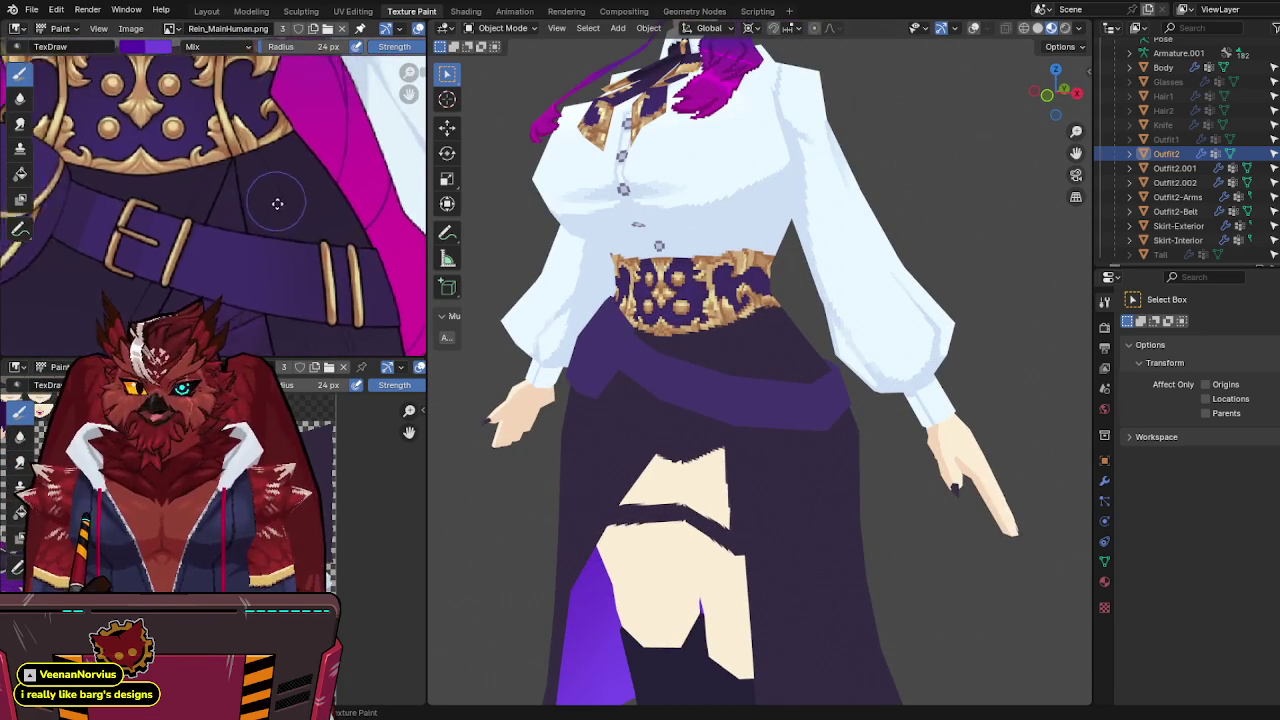
{"action": "scroll", "coordinate": [271, 200], "scroll_direction": "up", "scroll_amount": 1}
{"action": "middle_click_drag", "start_coordinate": [772, 359], "coordinate": [736, 353]}
Step: Show overlays, put Outfit2 into Texture Paint mode and choose the flat Fill tool
{"action": "key", "text": "shift+alt+z"}
{"action": "key", "text": "ctrl+Tab"}
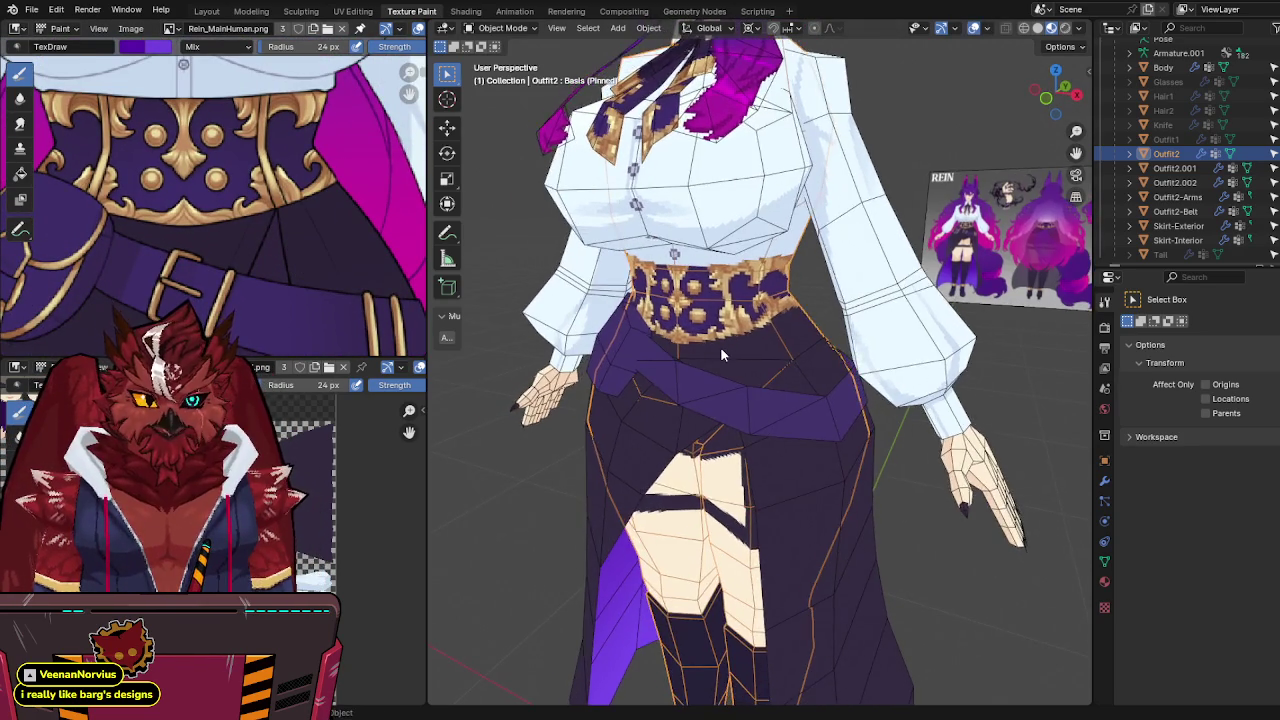
{"action": "scroll", "coordinate": [720, 348], "scroll_direction": "up", "scroll_amount": 5}
{"action": "left_click", "coordinate": [787, 311]}
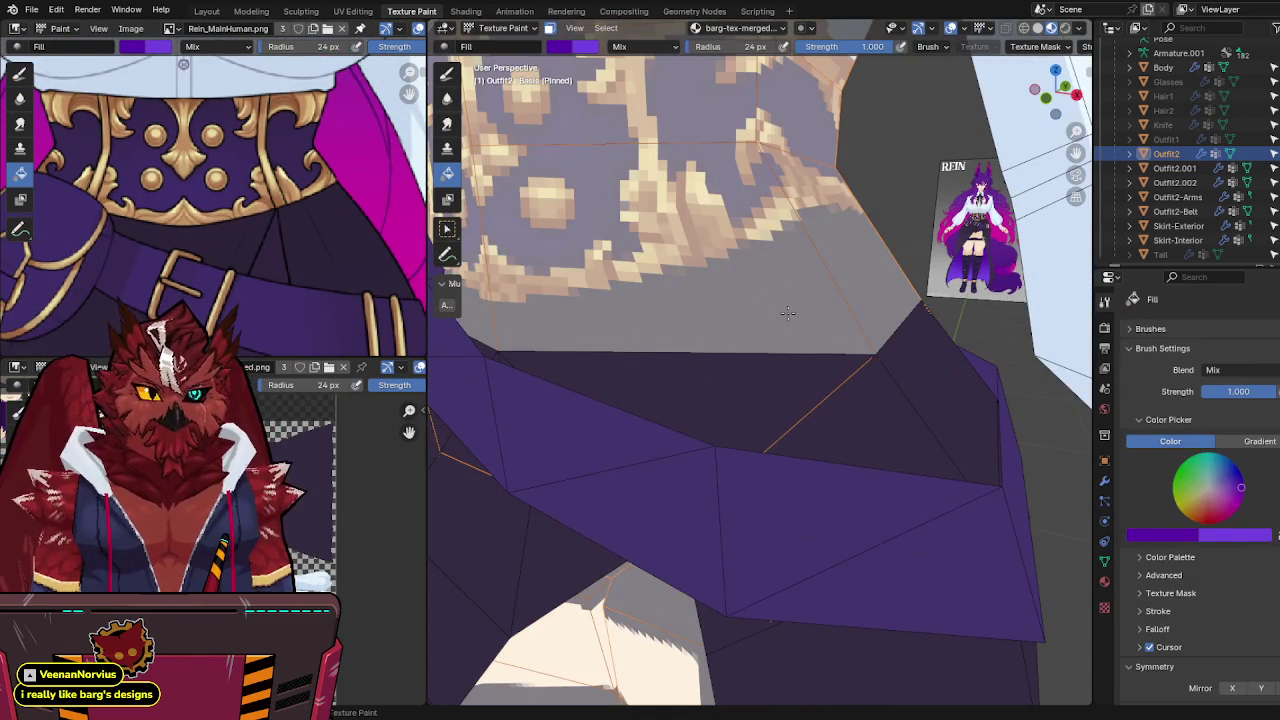
Step: Fill the grey faces under the corset with purple and darken the brush colour for shading
{"action": "left_click", "coordinate": [757, 272]}
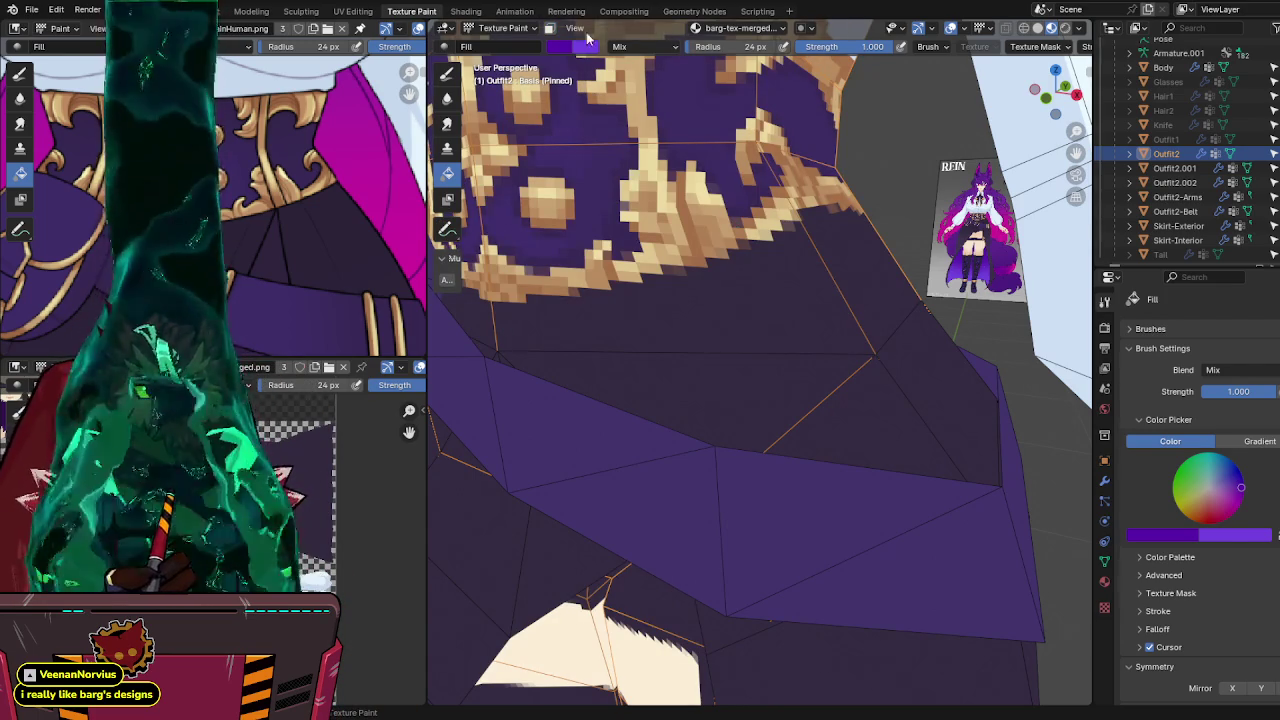
{"action": "key", "text": "shift+space"}
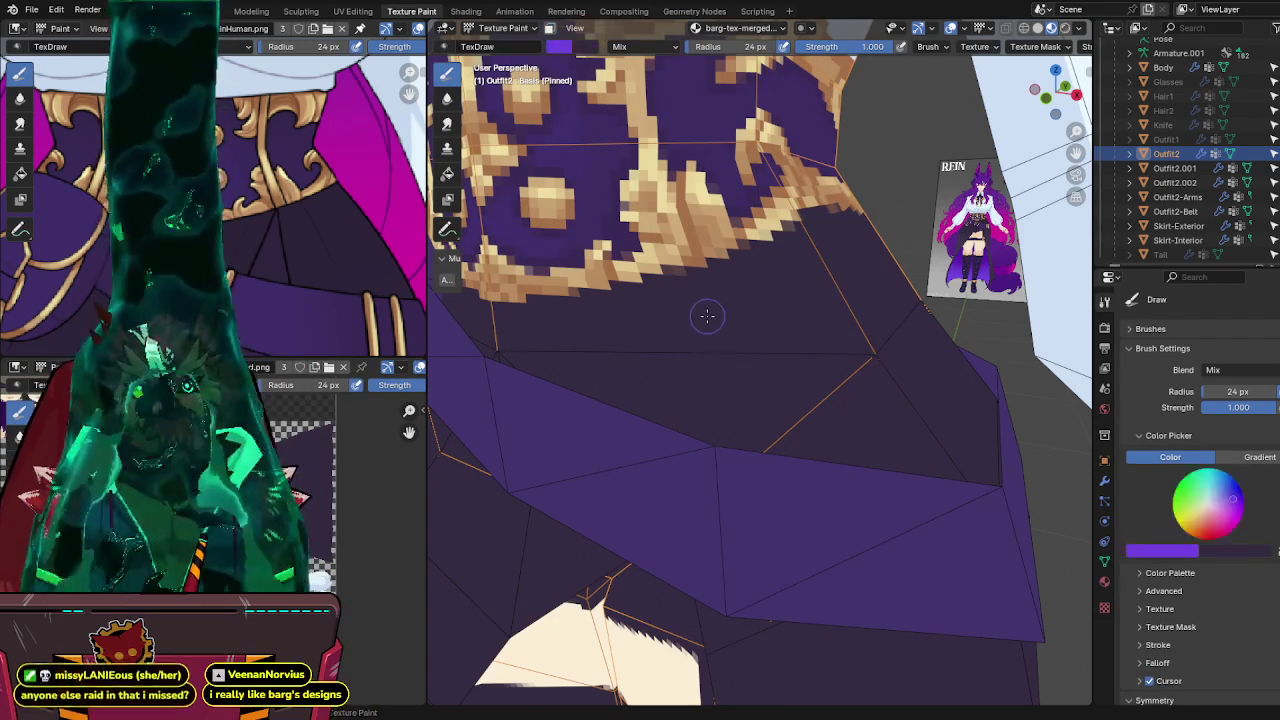
{"action": "key", "text": "e"}
{"action": "left_click_drag", "start_coordinate": [691, 75], "coordinate": [691, 157]}
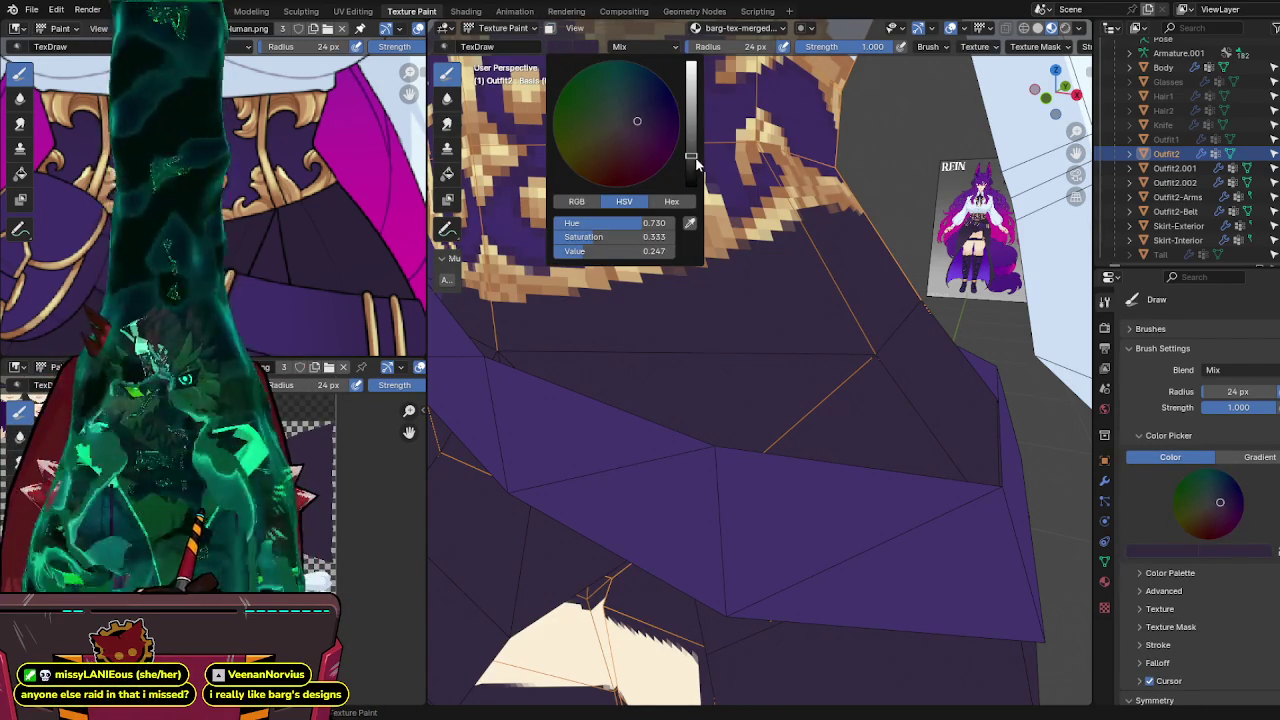
{"action": "middle_click_drag", "start_coordinate": [705, 330], "coordinate": [723, 373]}
{"action": "key", "text": "ctrl+s"}
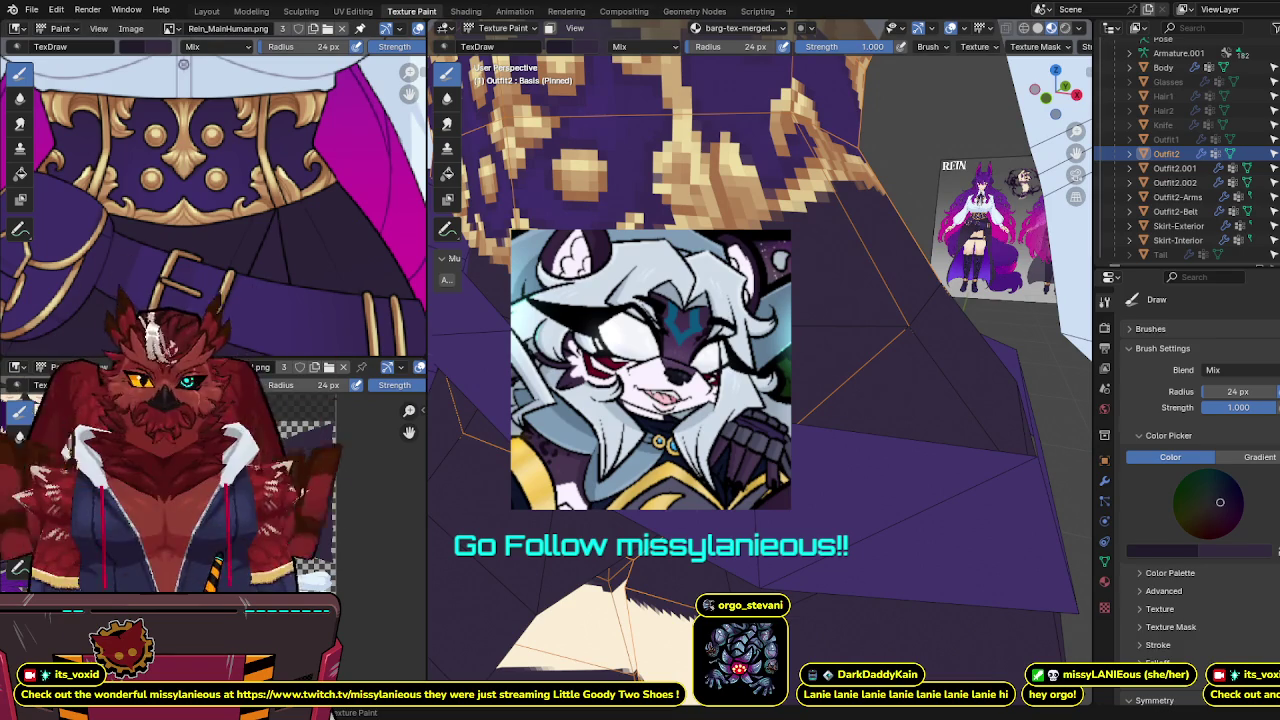
Step: Continue the gold-and-purple corset pattern around the belt's side and front, saving the blend file
{"action": "mouse_move", "coordinate": [790, 380]}
{"action": "middle_mouse_down"}
{"action": "mouse_move", "coordinate": [829, 388]}
{"action": "mouse_move", "coordinate": [810, 370]}
{"action": "mouse_move", "coordinate": [690, 340]}
{"action": "middle_mouse_up"}
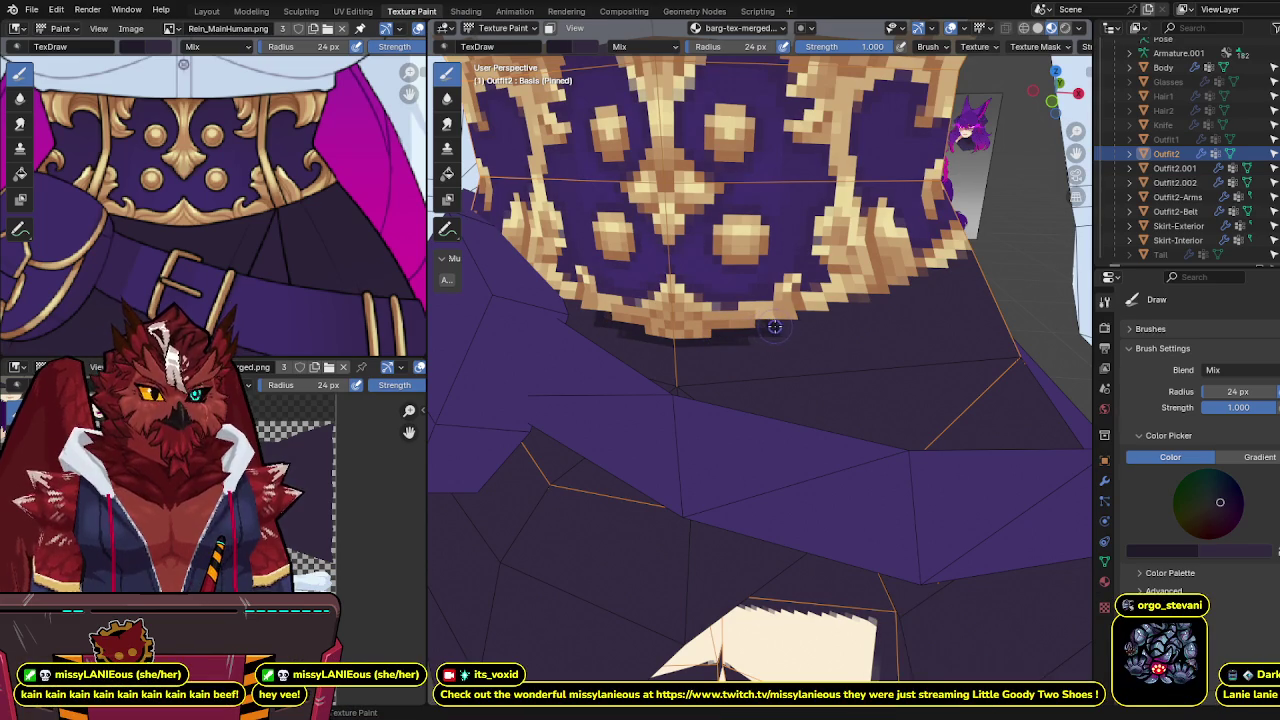
{"action": "mouse_move", "coordinate": [821, 317]}
{"action": "middle_mouse_down"}
{"action": "mouse_move", "coordinate": [837, 289]}
{"action": "mouse_move", "coordinate": [742, 308]}
{"action": "middle_mouse_up"}
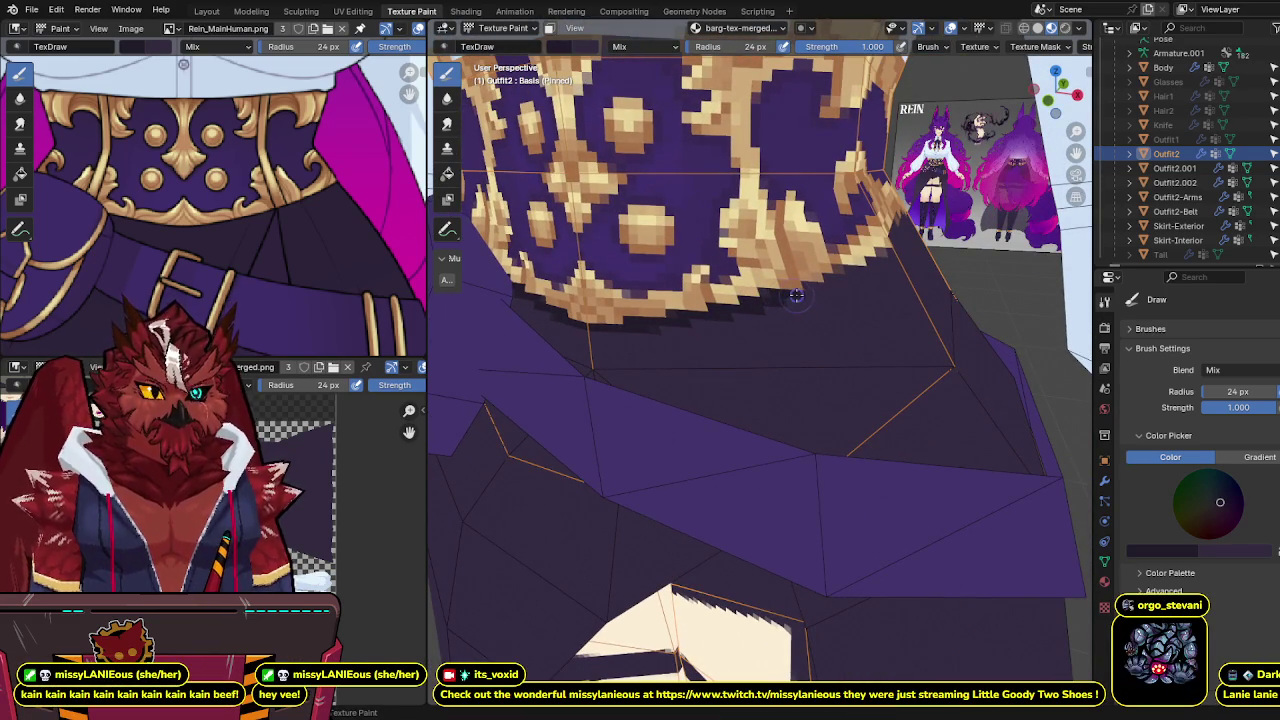
{"action": "mouse_move", "coordinate": [806, 288]}
{"action": "middle_mouse_down"}
{"action": "mouse_move", "coordinate": [815, 272]}
{"action": "mouse_move", "coordinate": [772, 345]}
{"action": "middle_mouse_up"}
{"action": "key", "text": "ctrl+s"}
{"action": "scroll", "coordinate": [815, 272], "scroll_direction": "up", "scroll_amount": 2}
{"action": "scroll", "coordinate": [815, 272], "scroll_direction": "up", "scroll_amount": 3}
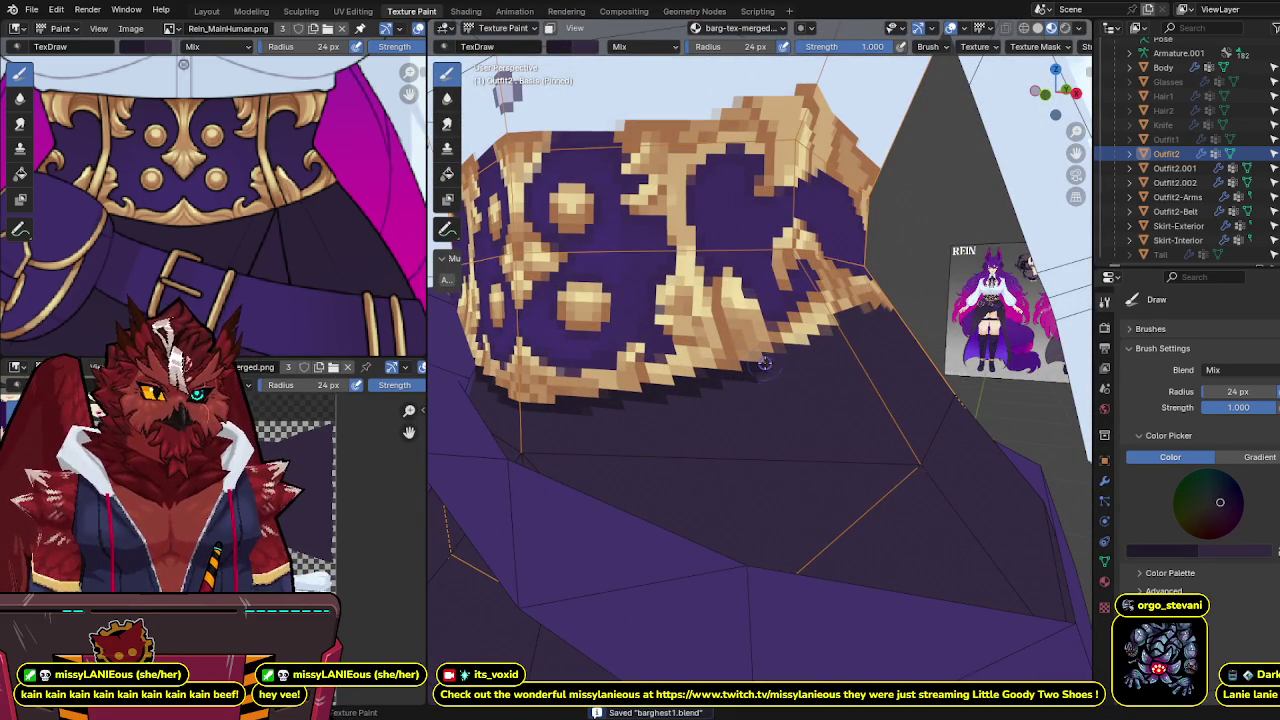
{"action": "middle_click_drag", "start_coordinate": [805, 345], "coordinate": [798, 352]}
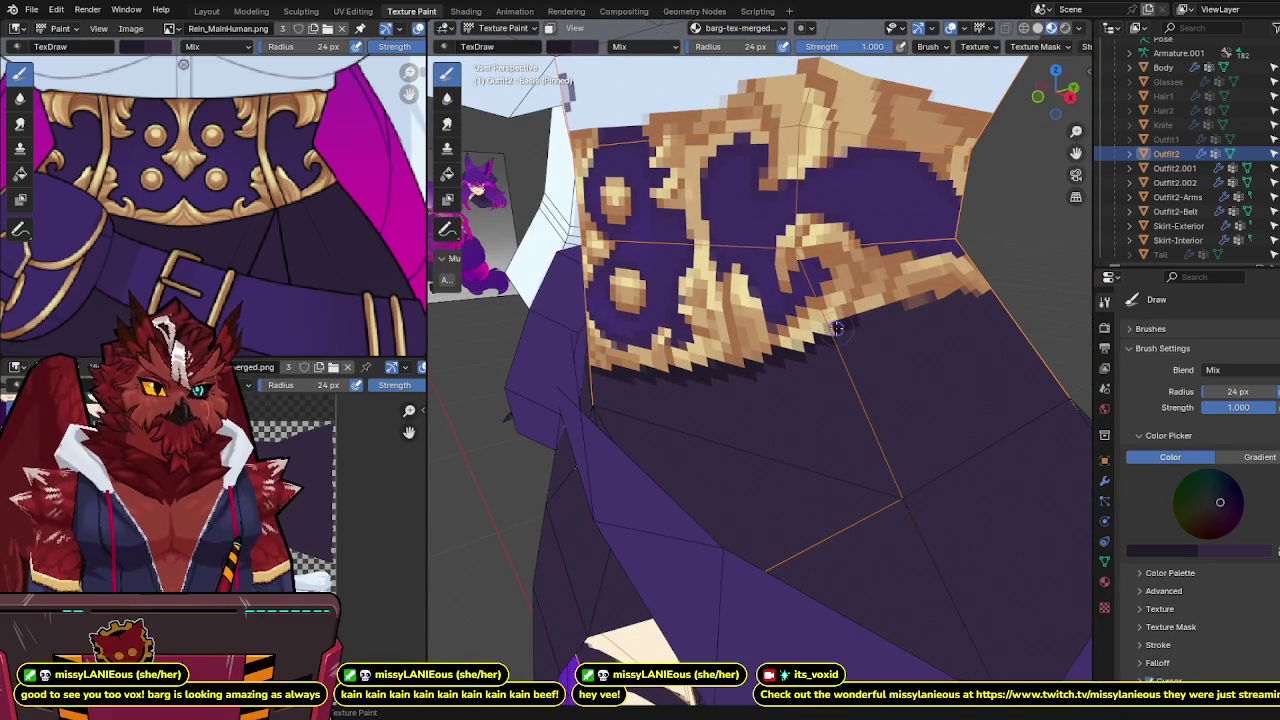
{"action": "mouse_move", "coordinate": [845, 327]}
{"action": "middle_mouse_down"}
{"action": "mouse_move", "coordinate": [971, 319]}
{"action": "mouse_move", "coordinate": [780, 297]}
{"action": "mouse_move", "coordinate": [746, 314]}
{"action": "mouse_move", "coordinate": [712, 302]}
{"action": "mouse_move", "coordinate": [728, 278]}
{"action": "mouse_move", "coordinate": [622, 316]}
{"action": "middle_mouse_up"}
{"action": "key", "text": "ctrl+s"}
Step: Finish the back of the belt, then save barg-tex-merged.png and barghest1.blend
{"action": "scroll", "coordinate": [733, 270], "scroll_direction": "up", "scroll_amount": 3}
{"action": "scroll", "coordinate": [733, 270], "scroll_direction": "up", "scroll_amount": 2}
{"action": "scroll", "coordinate": [733, 270], "scroll_direction": "up", "scroll_amount": 2}
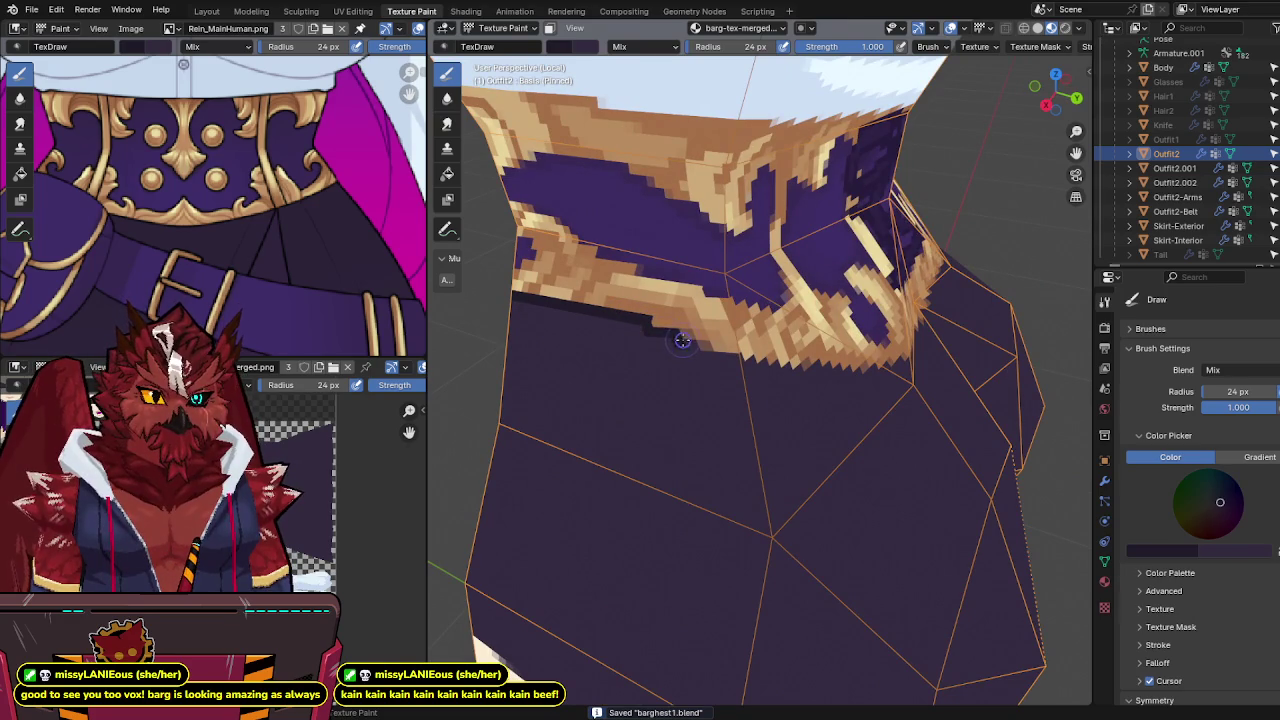
{"action": "middle_click_drag", "start_coordinate": [768, 369], "coordinate": [688, 331]}
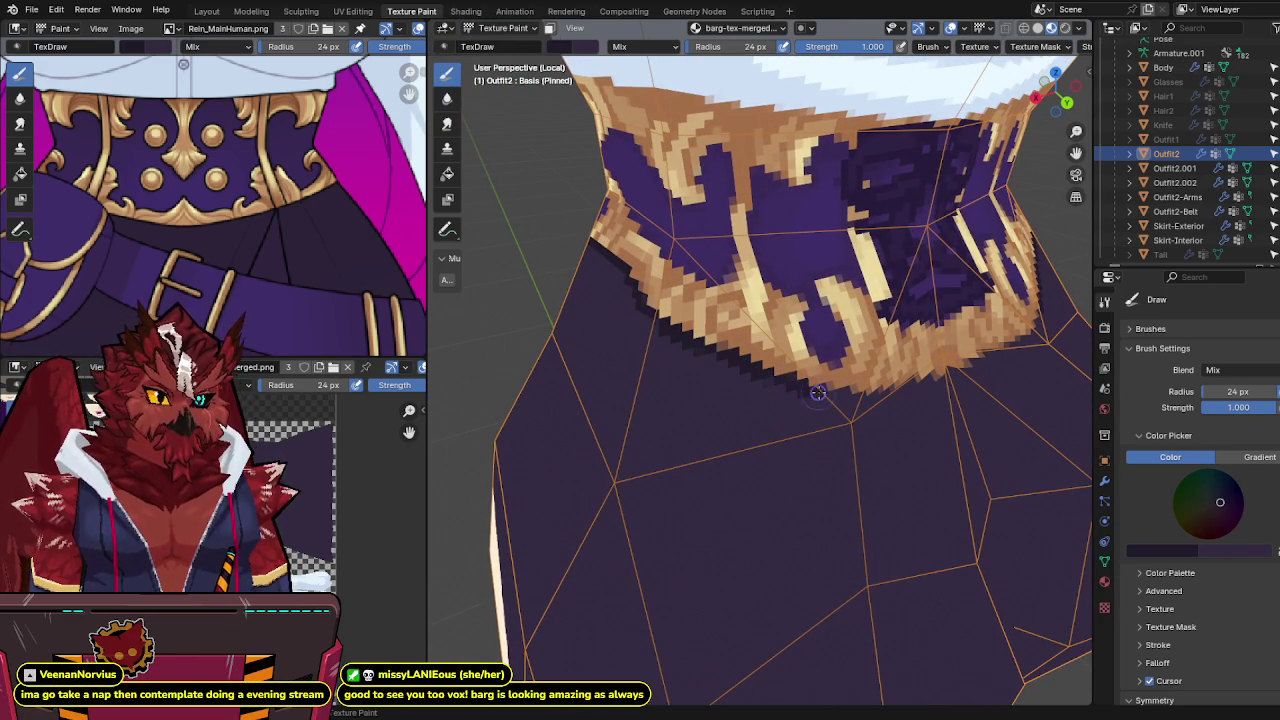
{"action": "middle_click_drag", "start_coordinate": [817, 393], "coordinate": [763, 376]}
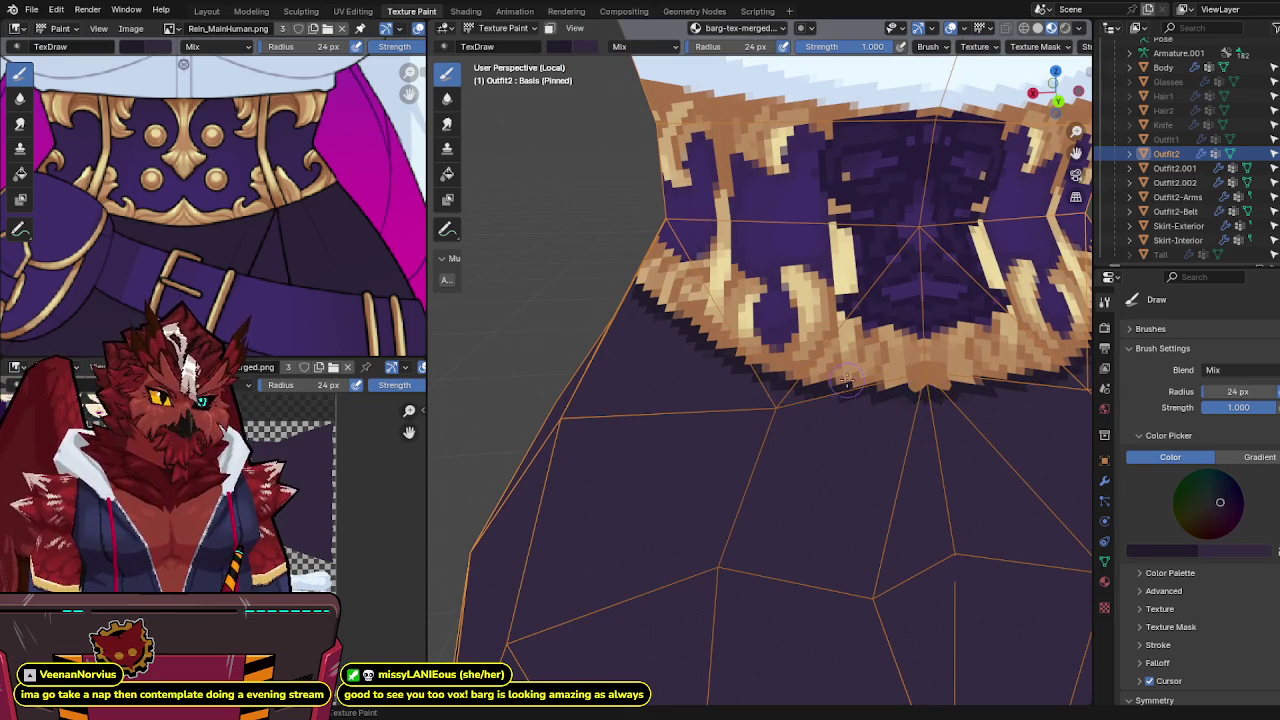
{"action": "scroll", "coordinate": [846, 381], "scroll_direction": "down", "scroll_amount": 3}
{"action": "scroll", "coordinate": [846, 381], "scroll_direction": "down", "scroll_amount": 2}
{"action": "key", "text": "ctrl+s"}
{"action": "mouse_move", "coordinate": [846, 381]}
{"action": "middle_mouse_down"}
{"action": "mouse_move", "coordinate": [828, 362]}
{"action": "mouse_move", "coordinate": [760, 390]}
{"action": "mouse_move", "coordinate": [725, 331]}
{"action": "mouse_move", "coordinate": [843, 336]}
{"action": "mouse_move", "coordinate": [817, 323]}
{"action": "middle_mouse_up"}
{"action": "key", "text": "alt+s"}
{"action": "key", "text": "ctrl+s"}
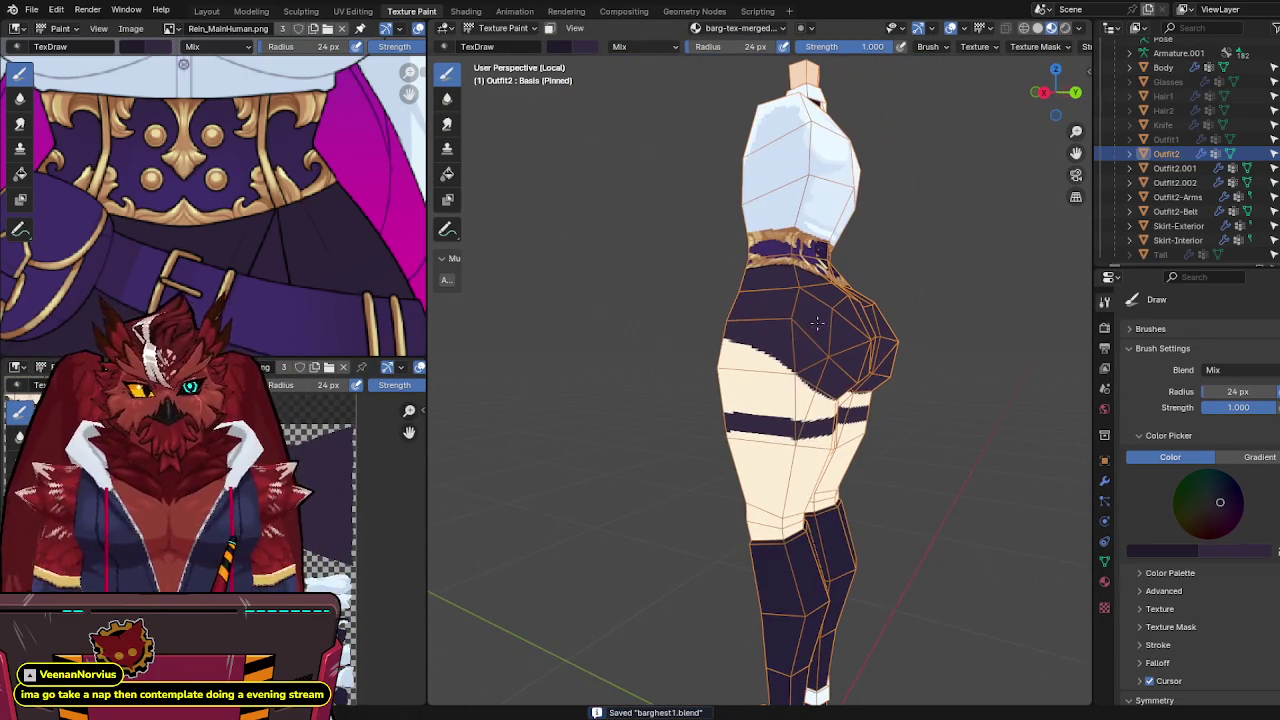
Step: Turn the model to a straight, level back view of the hips and save
{"action": "scroll", "coordinate": [250, 200], "scroll_direction": "down", "scroll_amount": 3}
{"action": "scroll", "coordinate": [250, 200], "scroll_direction": "down", "scroll_amount": 2}
{"action": "scroll", "coordinate": [255, 205], "scroll_direction": "up", "scroll_amount": 3}
{"action": "scroll", "coordinate": [258, 209], "scroll_direction": "up", "scroll_amount": 2}
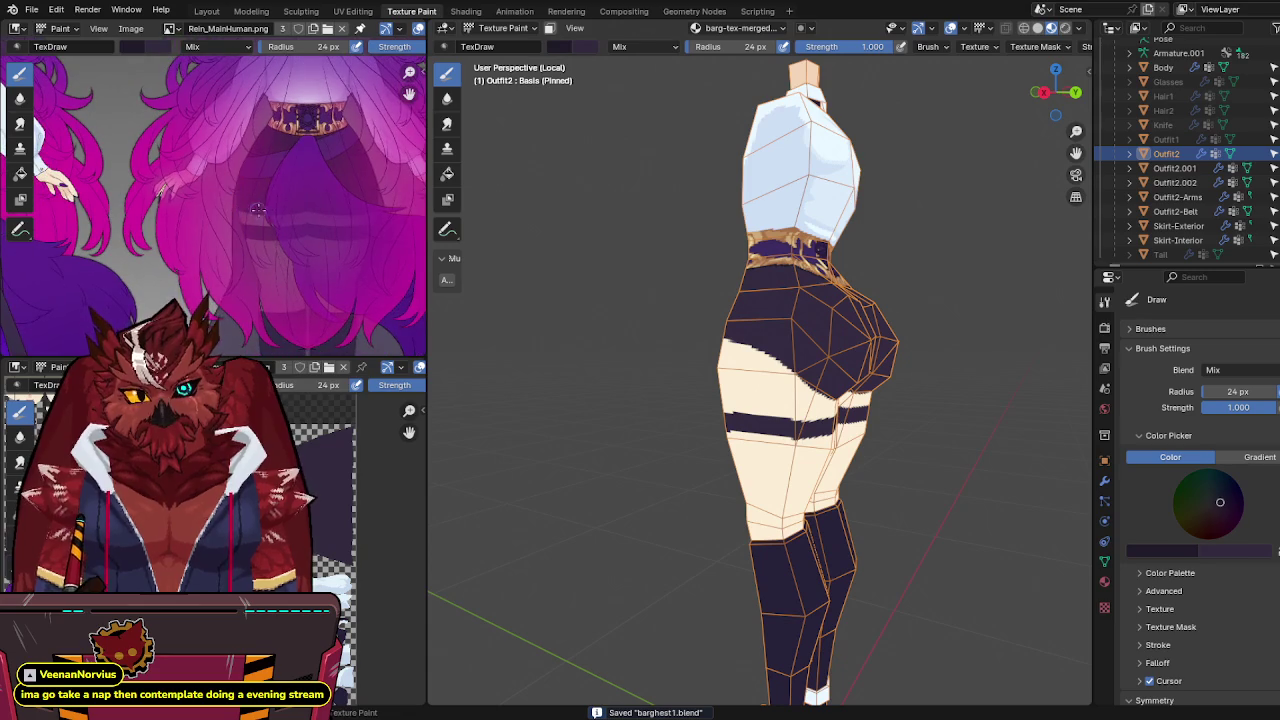
{"action": "mouse_move", "coordinate": [592, 279]}
{"action": "middle_mouse_down"}
{"action": "mouse_move", "coordinate": [795, 282]}
{"action": "mouse_move", "coordinate": [819, 268]}
{"action": "mouse_move", "coordinate": [780, 340]}
{"action": "middle_mouse_up"}
{"action": "scroll", "coordinate": [795, 282], "scroll_direction": "up", "scroll_amount": 3}
{"action": "scroll", "coordinate": [795, 282], "scroll_direction": "up", "scroll_amount": 2}
{"action": "key", "text": "ctrl+s"}
{"action": "scroll", "coordinate": [819, 268], "scroll_direction": "up", "scroll_amount": 2}
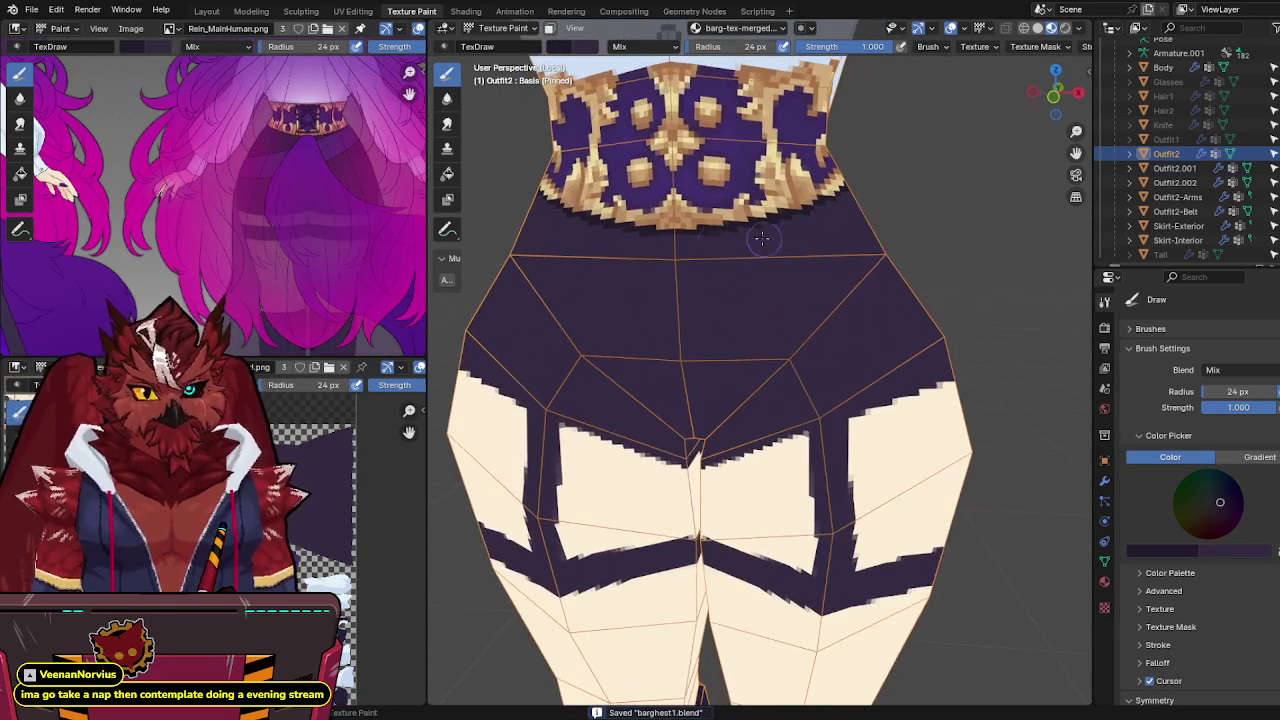
{"action": "scroll", "coordinate": [250, 200], "scroll_direction": "down", "scroll_amount": 3}
{"action": "scroll", "coordinate": [250, 200], "scroll_direction": "up", "scroll_amount": 1}
{"action": "mouse_move", "coordinate": [400, 210]}
{"action": "middle_mouse_down"}
{"action": "mouse_move", "coordinate": [478, 215]}
{"action": "mouse_move", "coordinate": [620, 293]}
{"action": "mouse_move", "coordinate": [832, 305]}
{"action": "mouse_move", "coordinate": [943, 277]}
{"action": "mouse_move", "coordinate": [851, 286]}
{"action": "mouse_move", "coordinate": [784, 338]}
{"action": "mouse_move", "coordinate": [894, 323]}
{"action": "middle_mouse_up"}
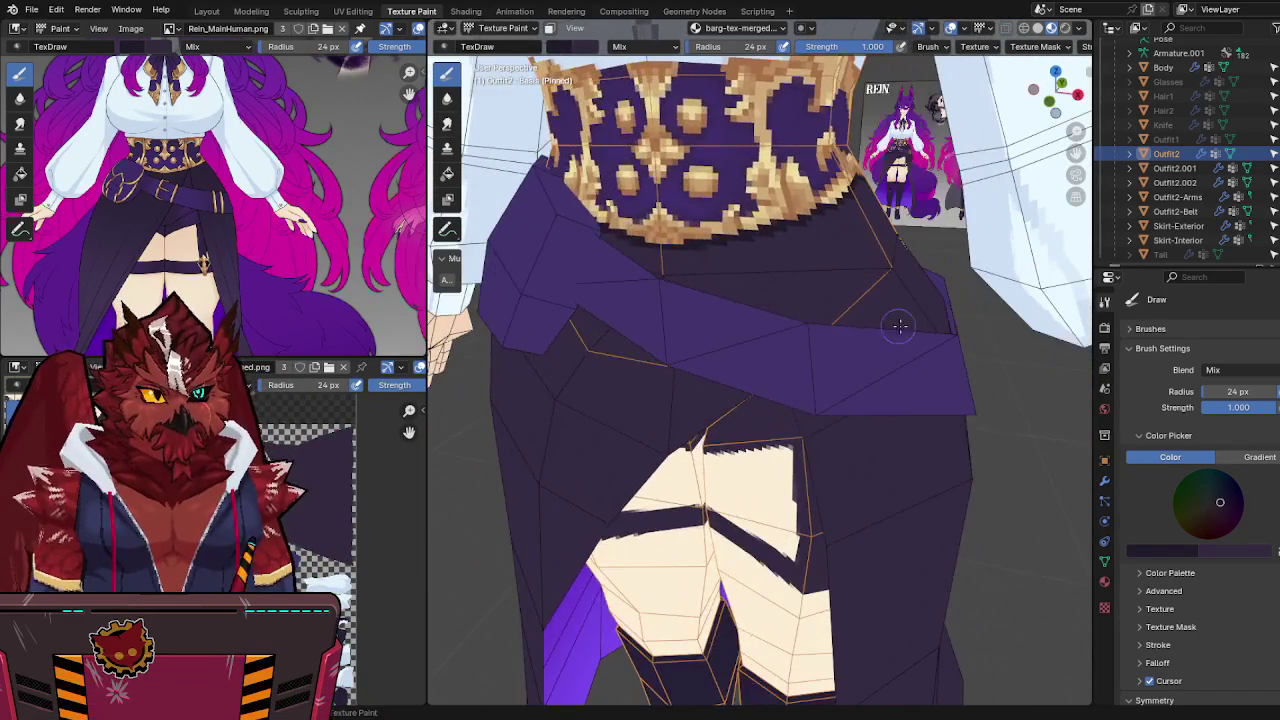
Step: Isolate Outfit2 in local view, hiding the skirt, and open its Modifier properties
{"action": "key", "text": "alt+q"}
{"action": "mouse_move", "coordinate": [857, 257]}
{"action": "middle_mouse_down"}
{"action": "mouse_move", "coordinate": [805, 285]}
{"action": "mouse_move", "coordinate": [756, 290]}
{"action": "middle_mouse_up"}
{"action": "key", "text": "ctrl+s"}
{"action": "key", "text": "alt+q"}
{"action": "key", "text": "KP_Divide"}
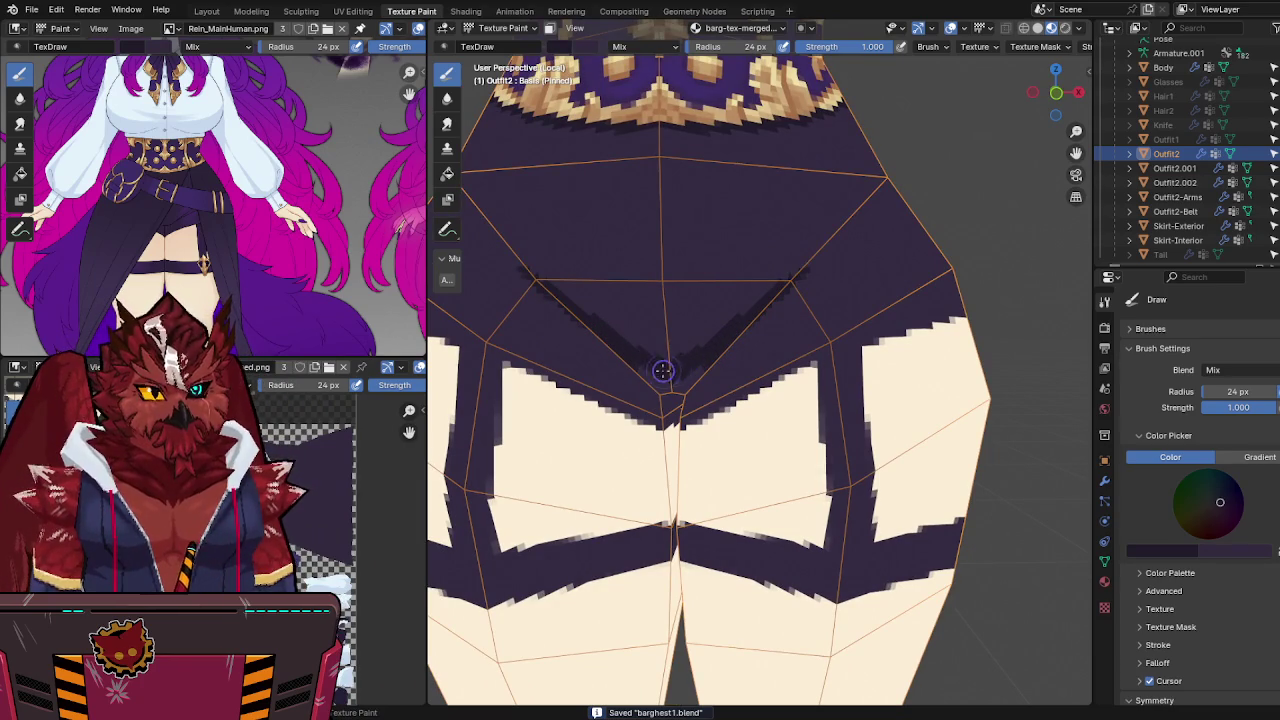
{"action": "middle_click_drag", "start_coordinate": [679, 390], "coordinate": [720, 395]}
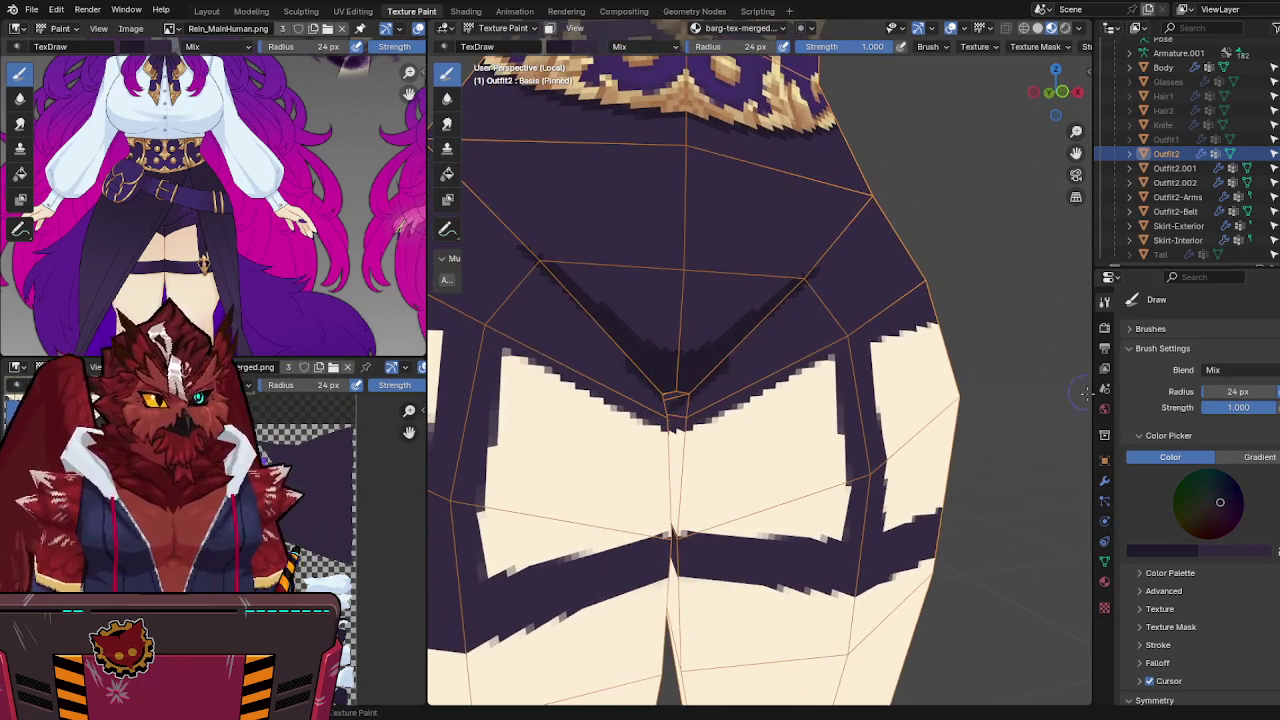
{"action": "left_click", "coordinate": [1105, 480]}
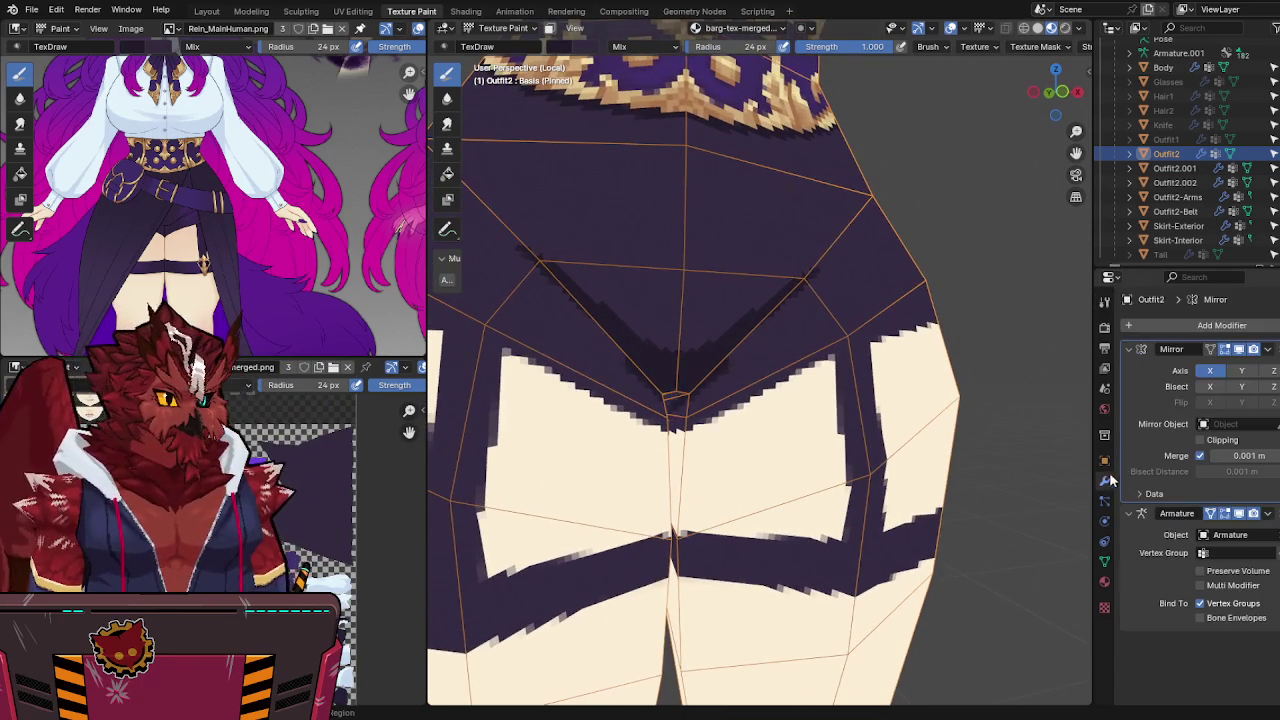
Step: Disable the Mirror modifier's viewport display and bring the diagonal skirt edge into view
{"action": "left_click", "coordinate": [1253, 349]}
{"action": "mouse_move", "coordinate": [760, 340]}
{"action": "middle_mouse_down"}
{"action": "mouse_move", "coordinate": [798, 343]}
{"action": "mouse_move", "coordinate": [780, 361]}
{"action": "mouse_move", "coordinate": [768, 365]}
{"action": "mouse_move", "coordinate": [782, 326]}
{"action": "middle_mouse_up"}
{"action": "key", "text": "ctrl+s"}
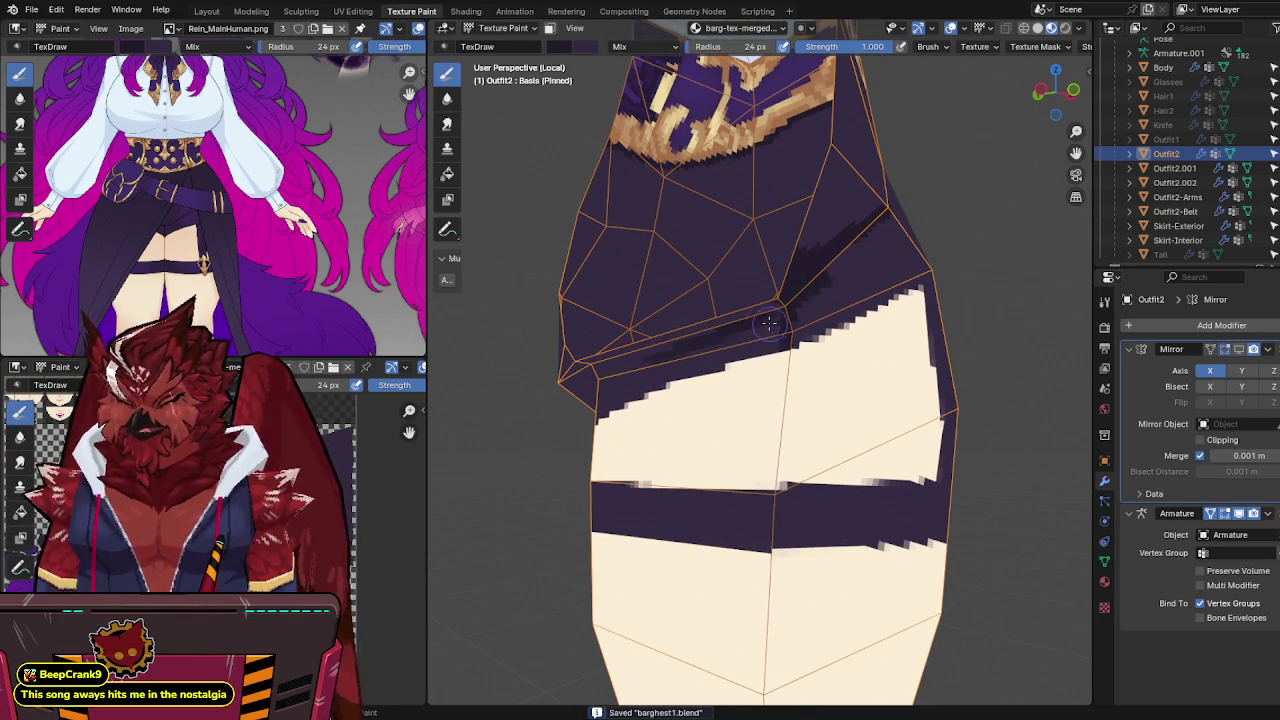
{"action": "mouse_move", "coordinate": [651, 346]}
{"action": "middle_mouse_down"}
{"action": "mouse_move", "coordinate": [614, 334]}
{"action": "mouse_move", "coordinate": [660, 344]}
{"action": "middle_mouse_up"}
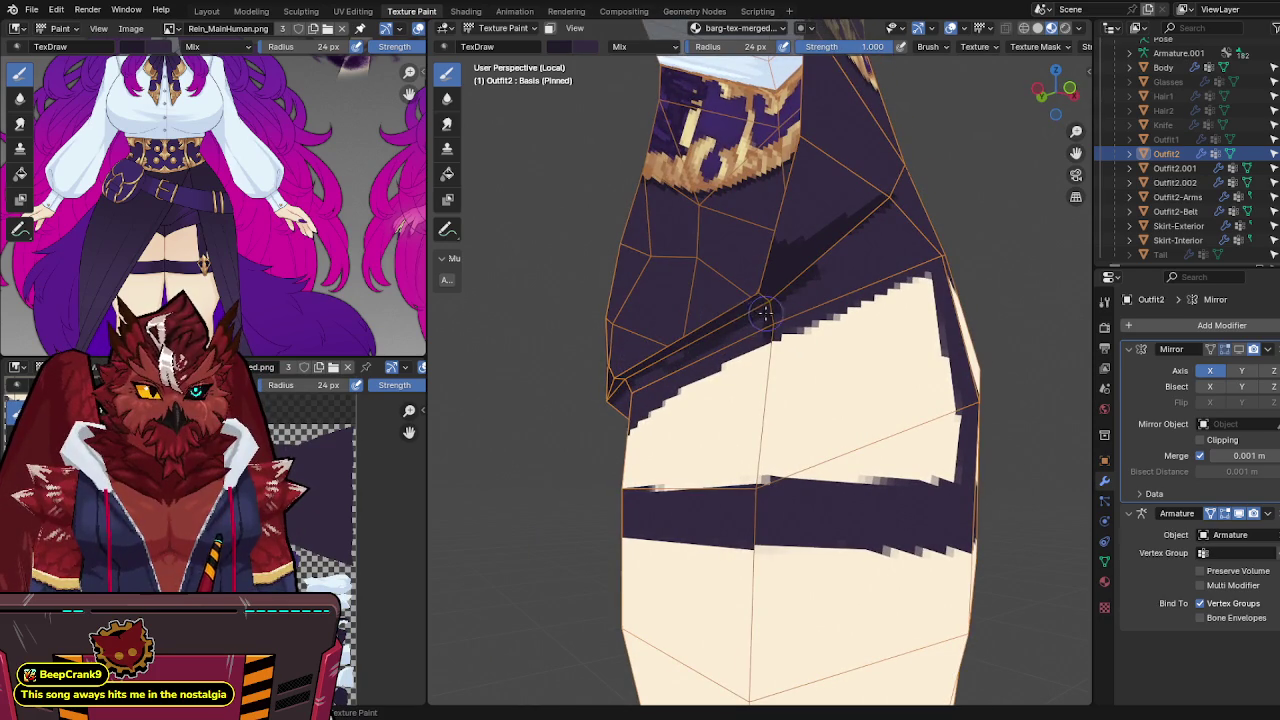
{"action": "middle_click_drag", "start_coordinate": [763, 314], "coordinate": [790, 356]}
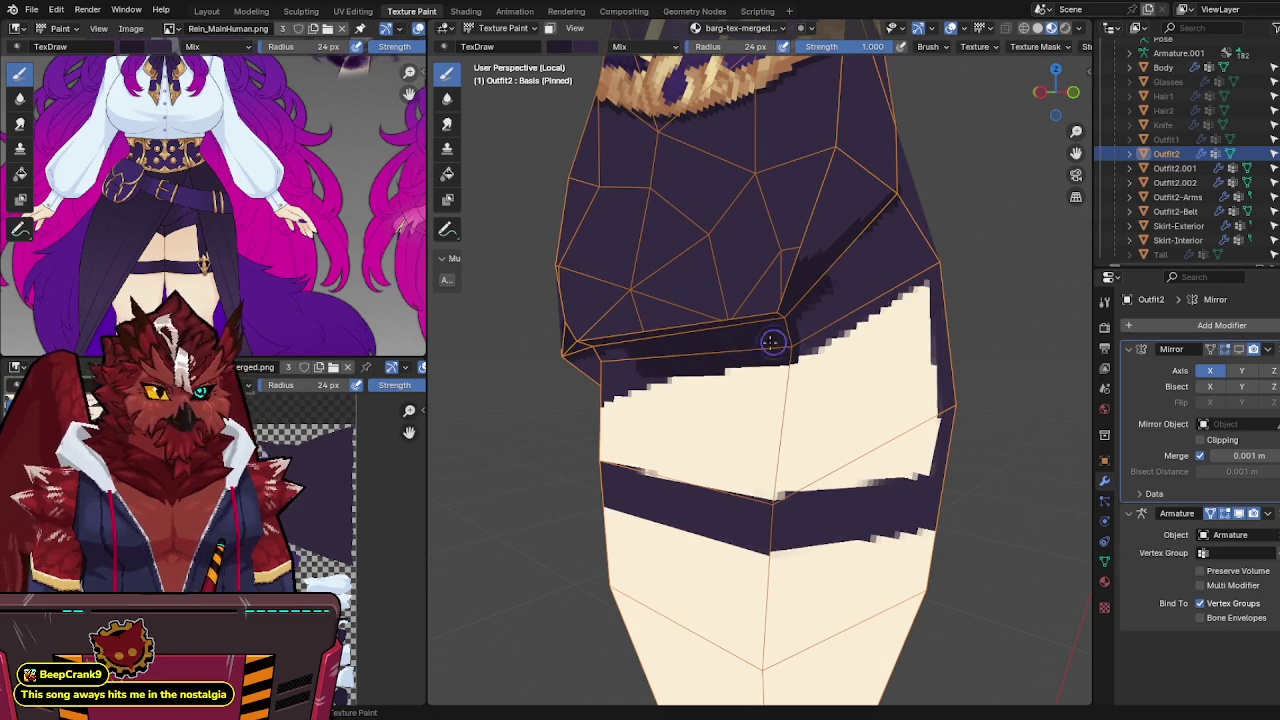
{"action": "middle_click_drag", "start_coordinate": [771, 342], "coordinate": [647, 360]}
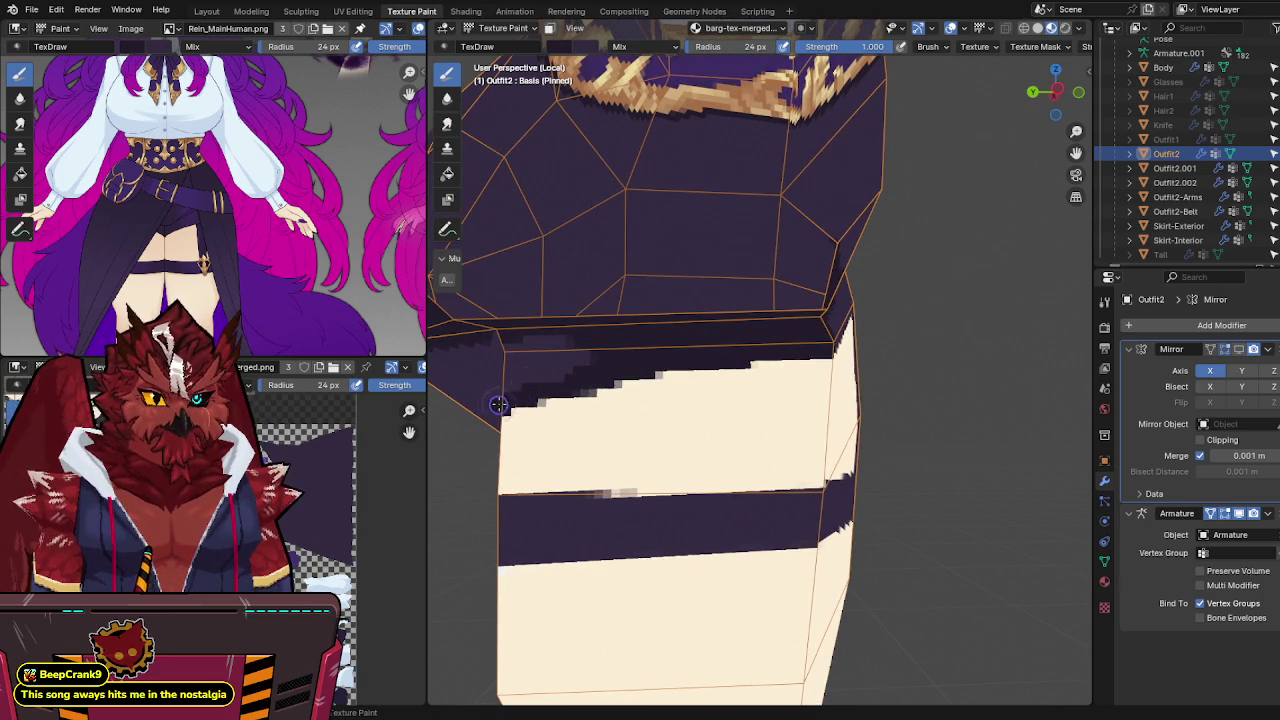
{"action": "middle_click_drag", "start_coordinate": [578, 360], "coordinate": [560, 365]}
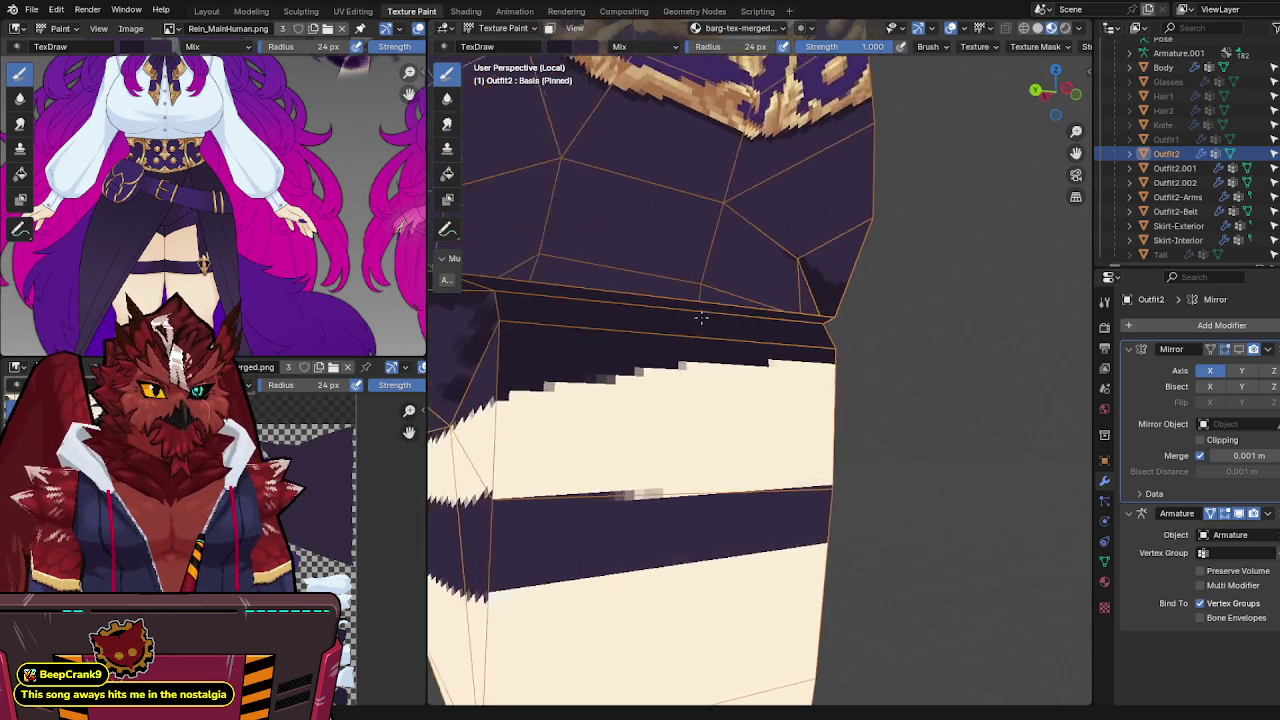
{"action": "scroll", "coordinate": [537, 370], "scroll_direction": "down", "scroll_amount": 3}
{"action": "middle_click_drag", "start_coordinate": [760, 329], "coordinate": [775, 333]}
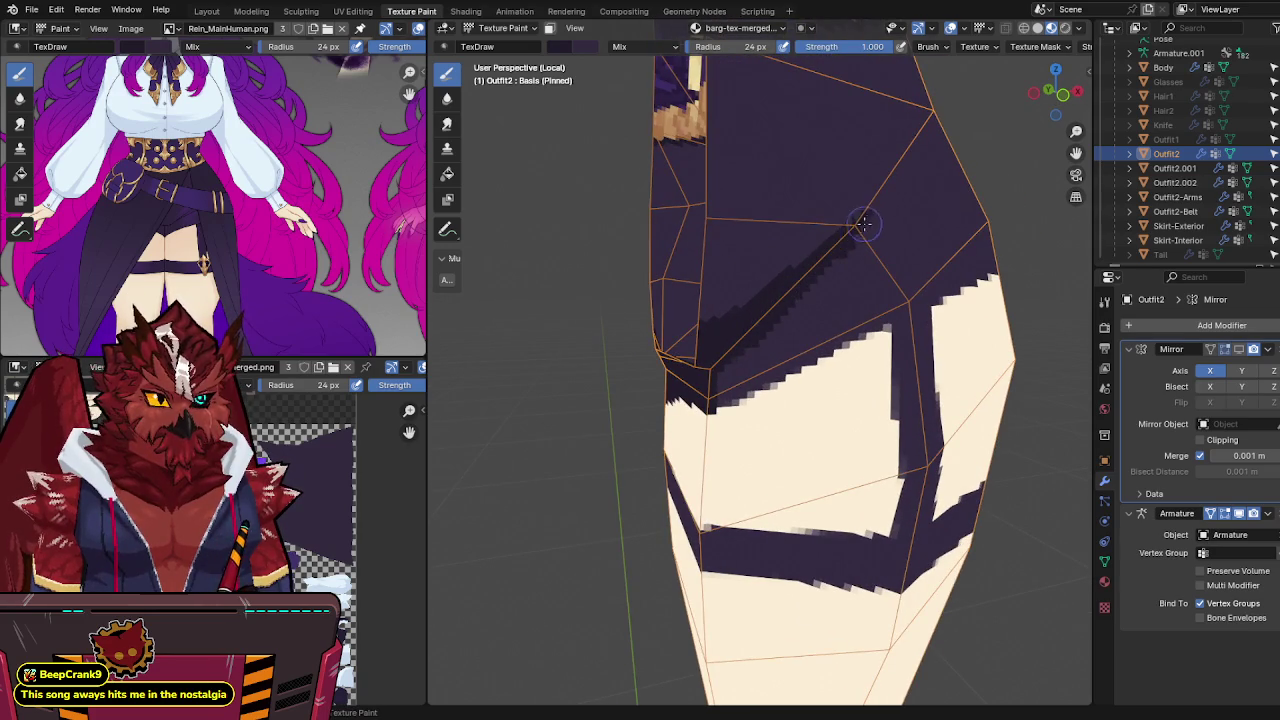
{"action": "middle_click_drag", "start_coordinate": [864, 223], "coordinate": [826, 250]}
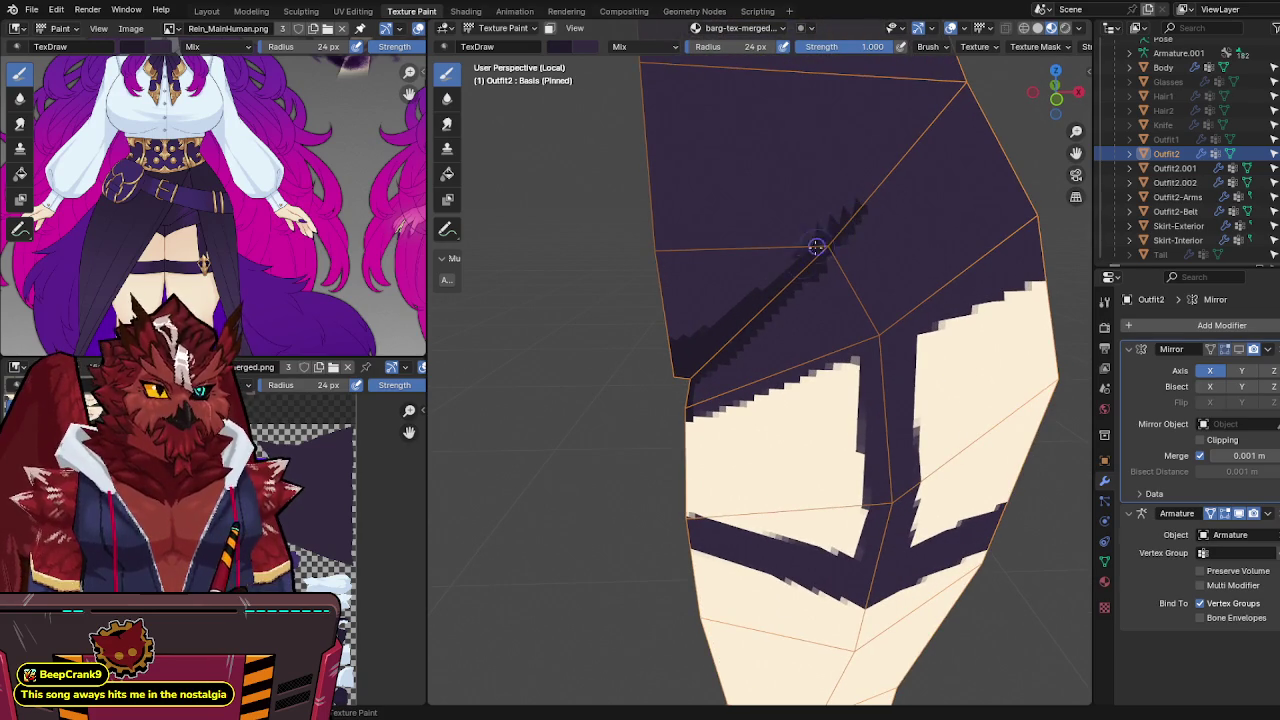
Step: Paint dark shading beside the diagonal skirt edge, extending it toward the lower left
{"action": "left_click_drag", "start_coordinate": [750, 292], "coordinate": [662, 318]}
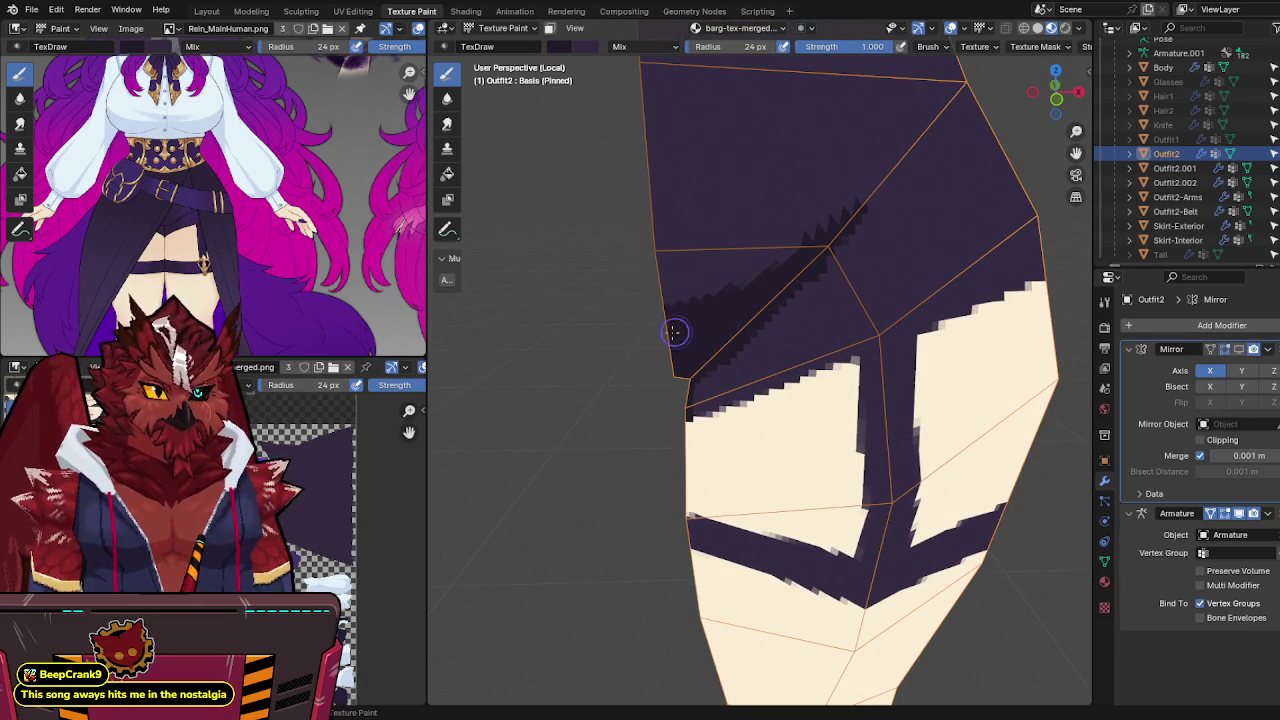
{"action": "left_click_drag", "start_coordinate": [808, 252], "coordinate": [705, 293]}
{"action": "middle_click_drag", "start_coordinate": [700, 291], "coordinate": [742, 246]}
{"action": "mouse_move", "coordinate": [844, 203]}
{"action": "middle_mouse_down"}
{"action": "mouse_move", "coordinate": [806, 294]}
{"action": "mouse_move", "coordinate": [808, 314]}
{"action": "mouse_move", "coordinate": [843, 309]}
{"action": "middle_mouse_up"}
{"action": "key", "text": "ctrl+s"}
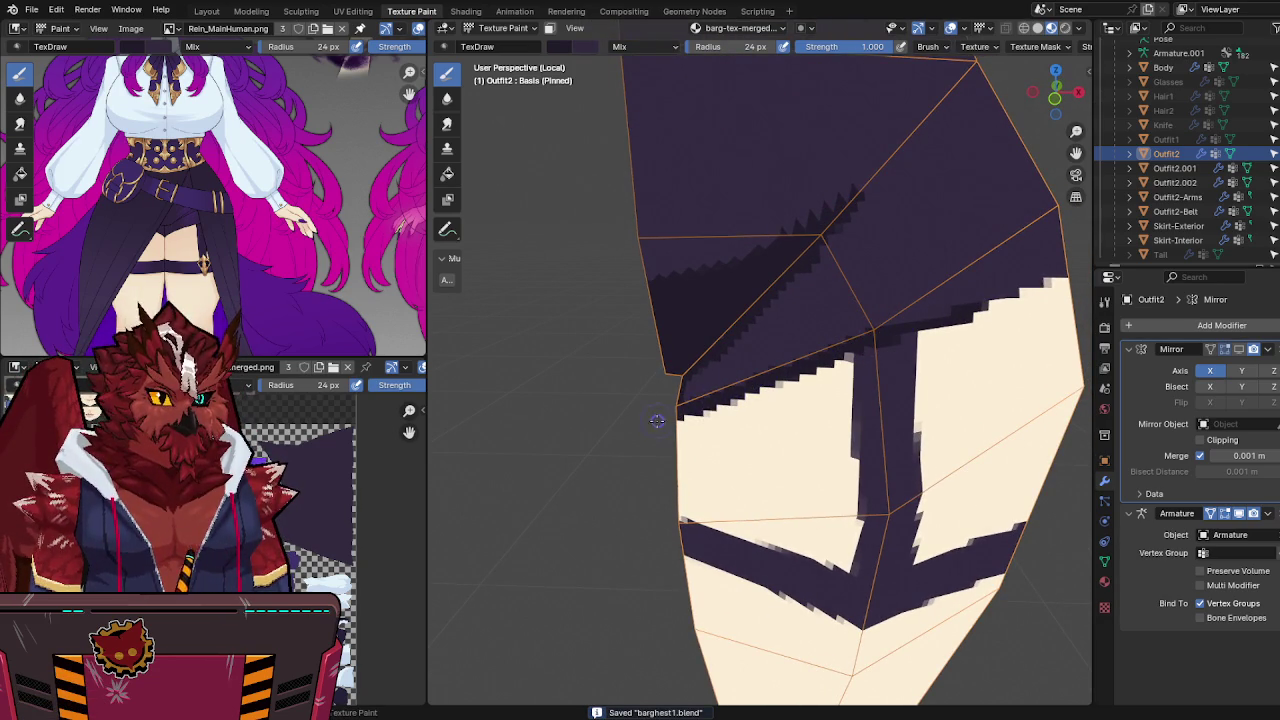
{"action": "middle_click_drag", "start_coordinate": [657, 421], "coordinate": [675, 365]}
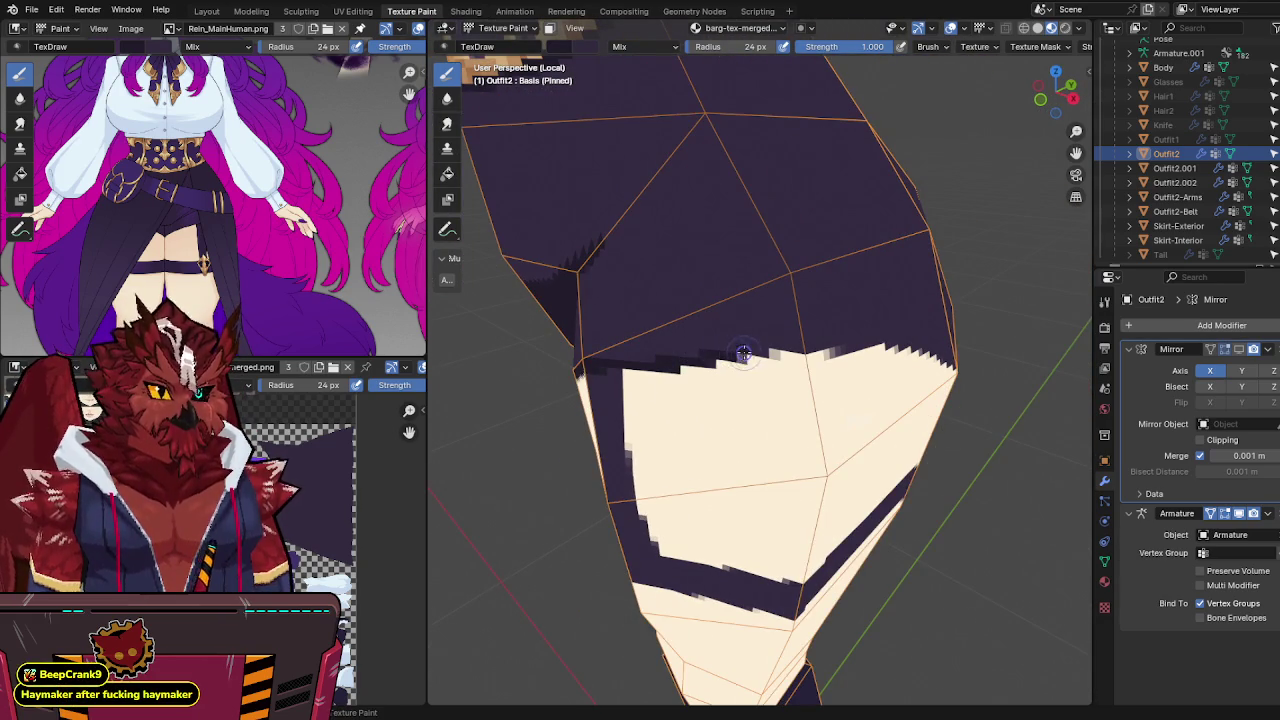
{"action": "middle_click_drag", "start_coordinate": [794, 347], "coordinate": [707, 329]}
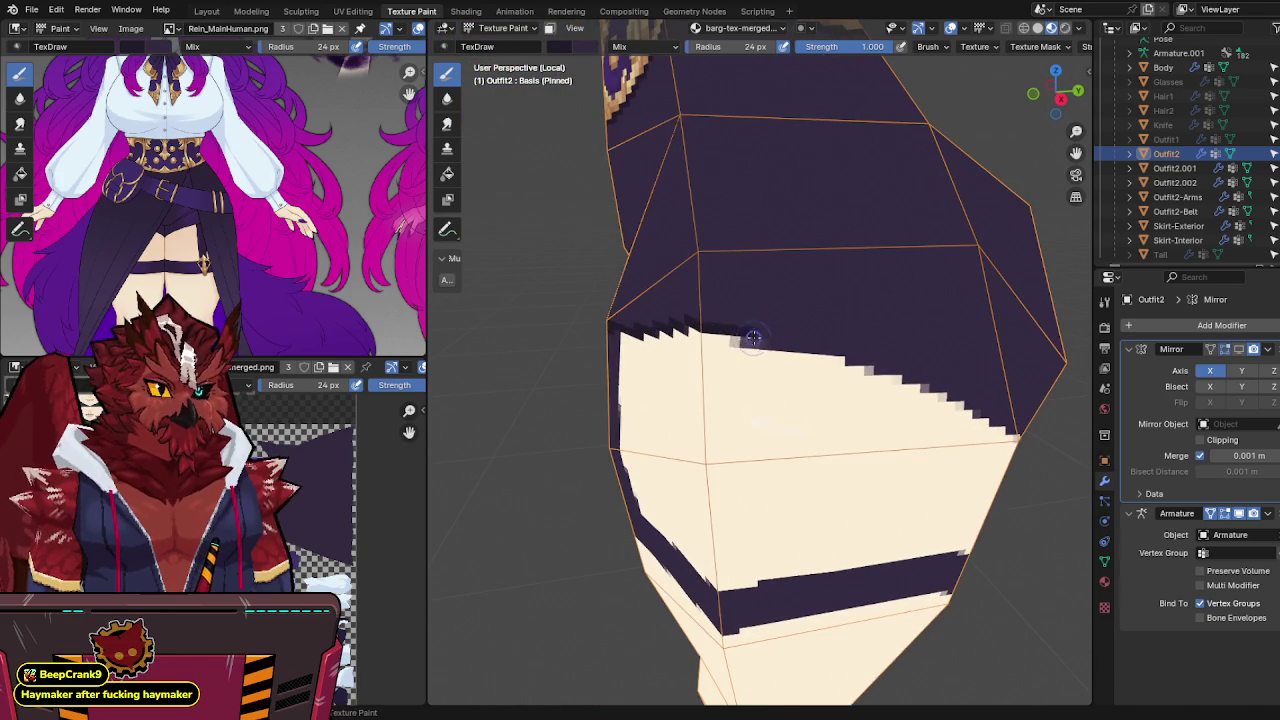
{"action": "mouse_move", "coordinate": [887, 369]}
{"action": "middle_mouse_down"}
{"action": "mouse_move", "coordinate": [808, 286]}
{"action": "mouse_move", "coordinate": [785, 298]}
{"action": "mouse_move", "coordinate": [743, 262]}
{"action": "middle_mouse_up"}
{"action": "key", "text": "ctrl+s"}
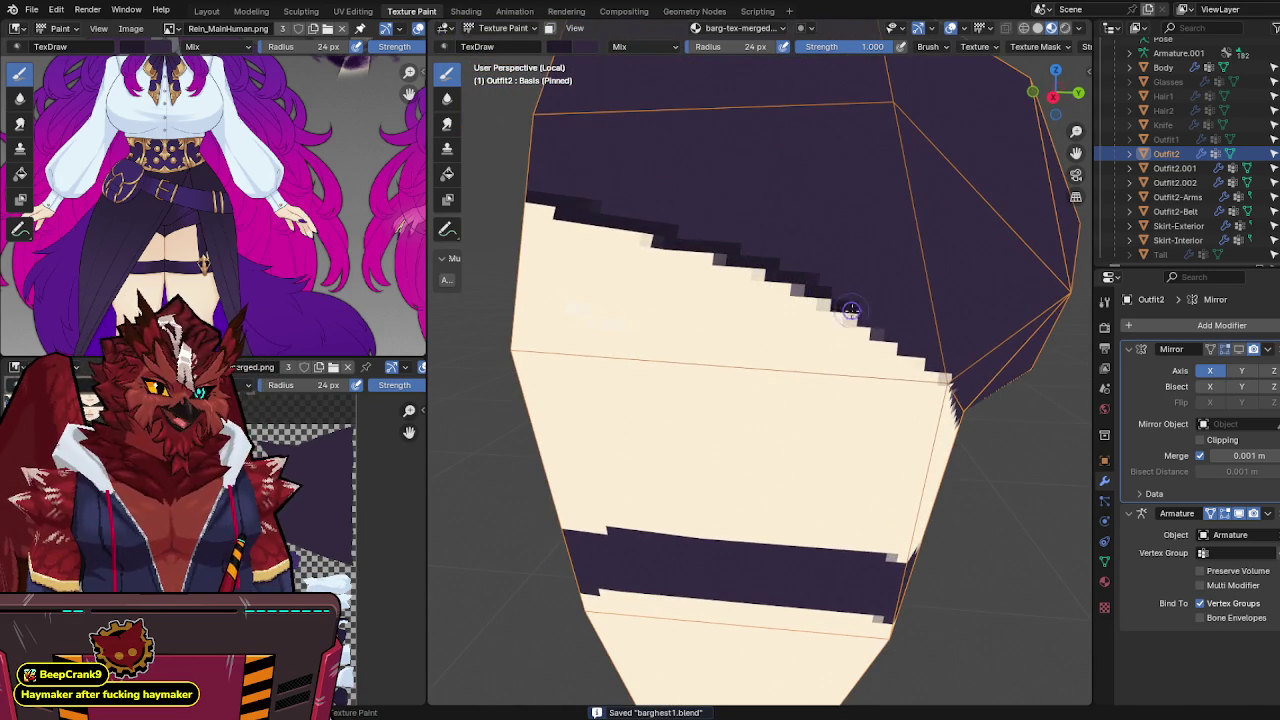
Step: Paint dark shadow under the skirt edge where it meets the thigh
{"action": "middle_click_drag", "start_coordinate": [903, 342], "coordinate": [732, 279]}
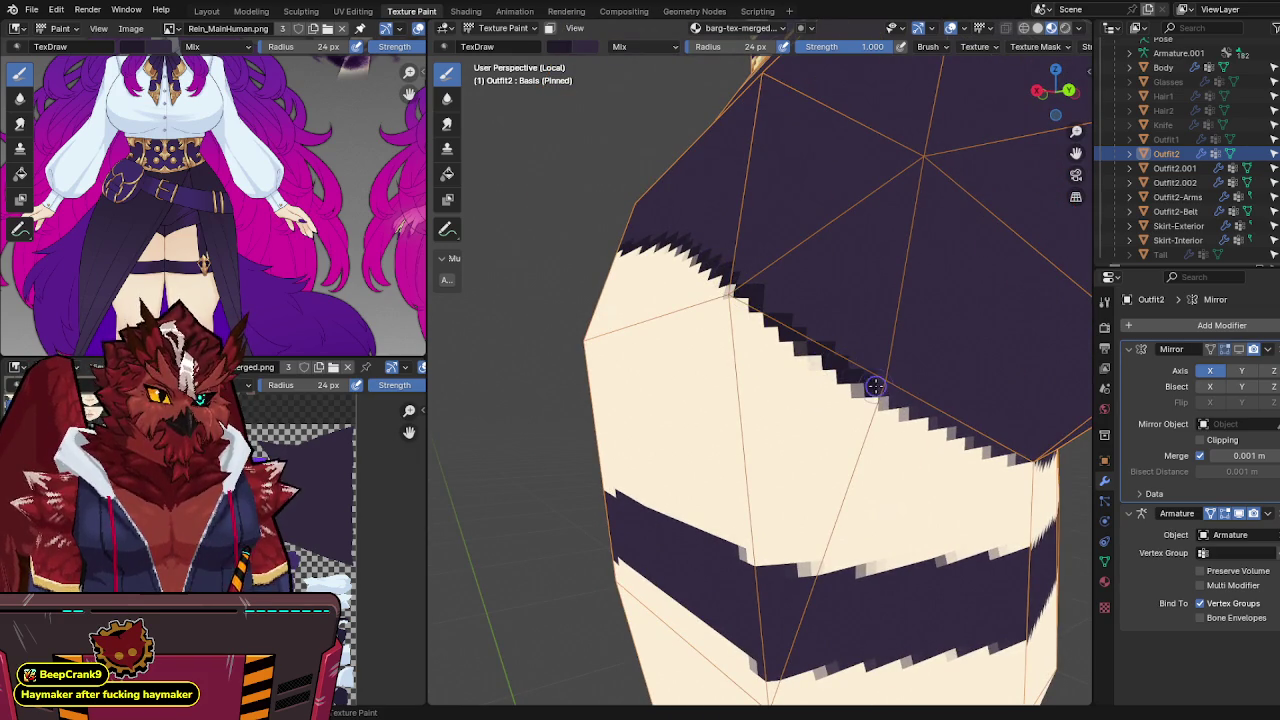
{"action": "middle_click_drag", "start_coordinate": [874, 386], "coordinate": [683, 268], "text": "shift"}
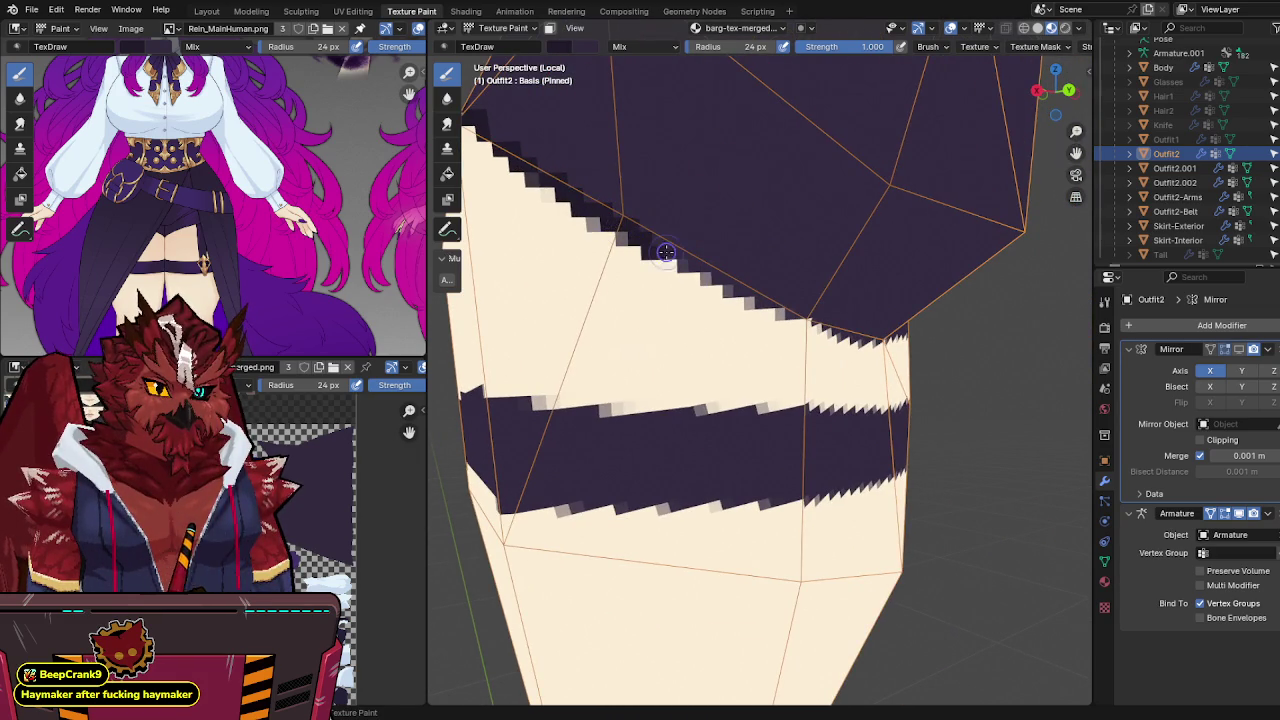
{"action": "mouse_move", "coordinate": [885, 317]}
{"action": "middle_mouse_down"}
{"action": "mouse_move", "coordinate": [762, 307]}
{"action": "mouse_move", "coordinate": [730, 318]}
{"action": "middle_mouse_up"}
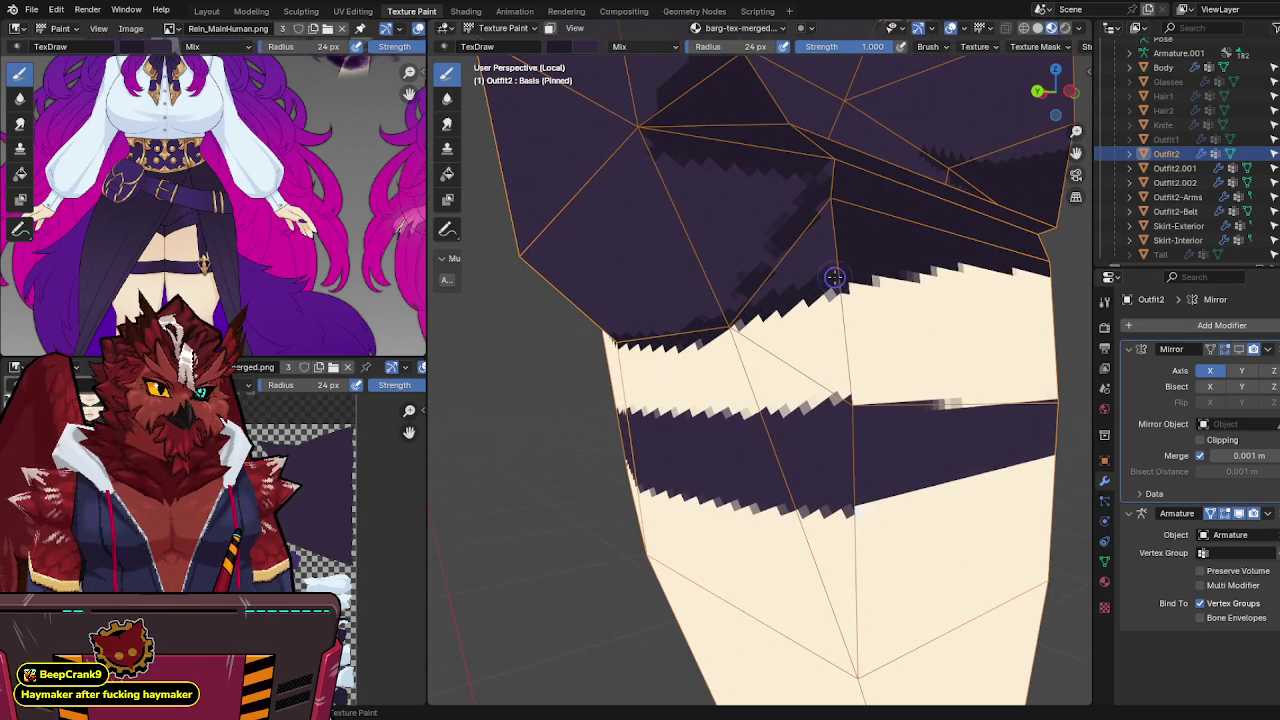
{"action": "middle_click_drag", "start_coordinate": [838, 249], "coordinate": [712, 232]}
{"action": "mouse_move", "coordinate": [738, 206]}
{"action": "left_mouse_down"}
{"action": "mouse_move", "coordinate": [651, 306]}
{"action": "mouse_move", "coordinate": [766, 286]}
{"action": "mouse_move", "coordinate": [783, 330]}
{"action": "mouse_move", "coordinate": [777, 363]}
{"action": "mouse_move", "coordinate": [723, 343]}
{"action": "left_mouse_up"}
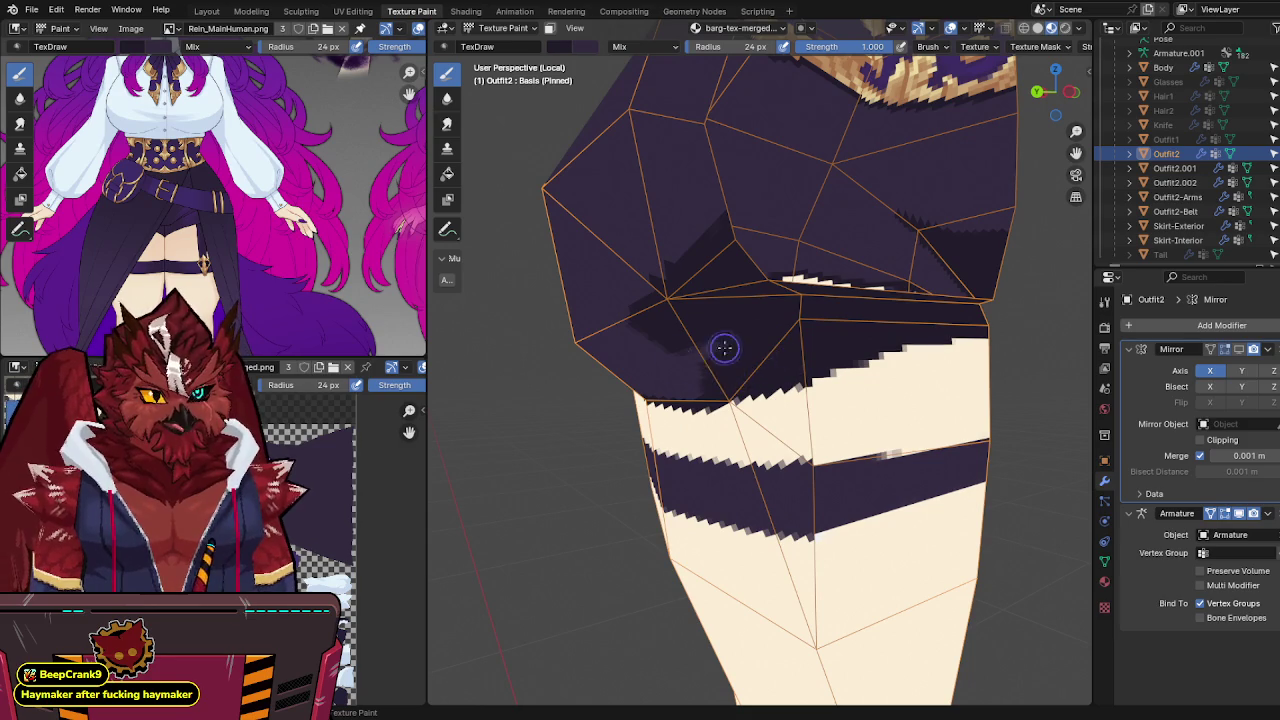
{"action": "mouse_move", "coordinate": [723, 343]}
{"action": "middle_mouse_down"}
{"action": "mouse_move", "coordinate": [858, 336]}
{"action": "mouse_move", "coordinate": [886, 320]}
{"action": "mouse_move", "coordinate": [829, 300]}
{"action": "middle_mouse_up"}
Step: Paint a dark shading stroke across the hip
{"action": "key", "text": "ctrl+s"}
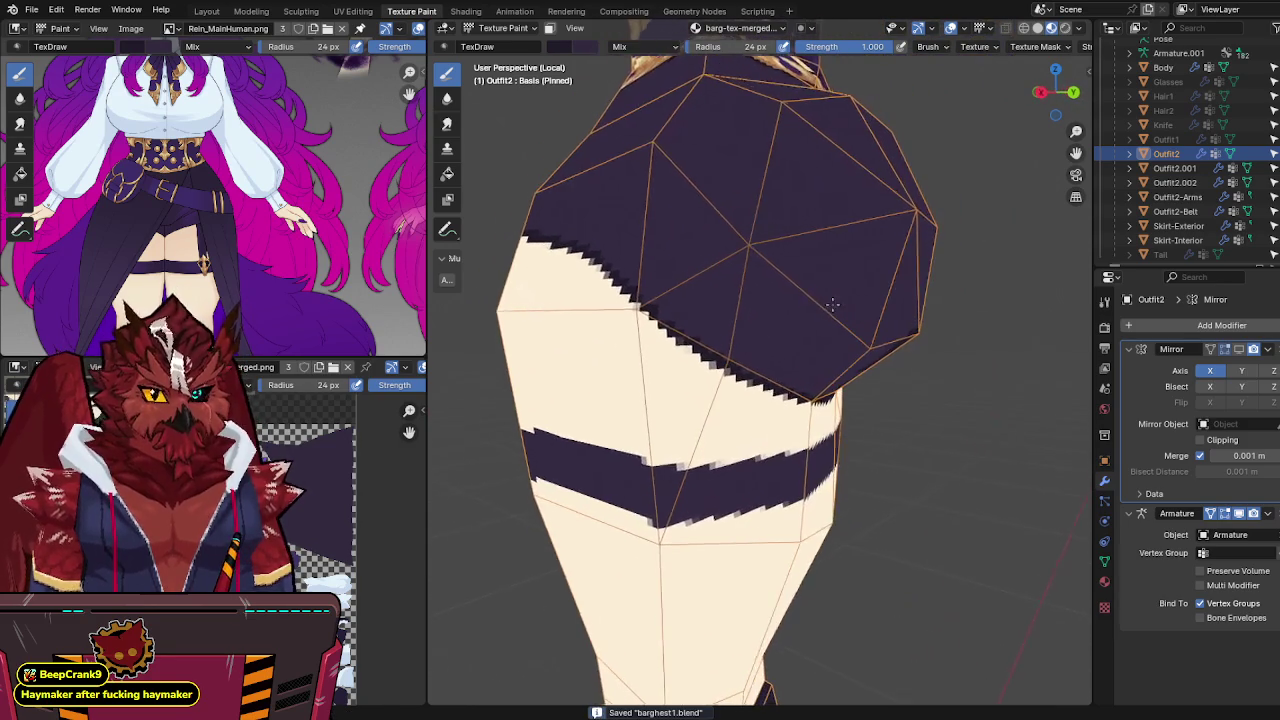
{"action": "middle_click_drag", "start_coordinate": [744, 252], "coordinate": [728, 246]}
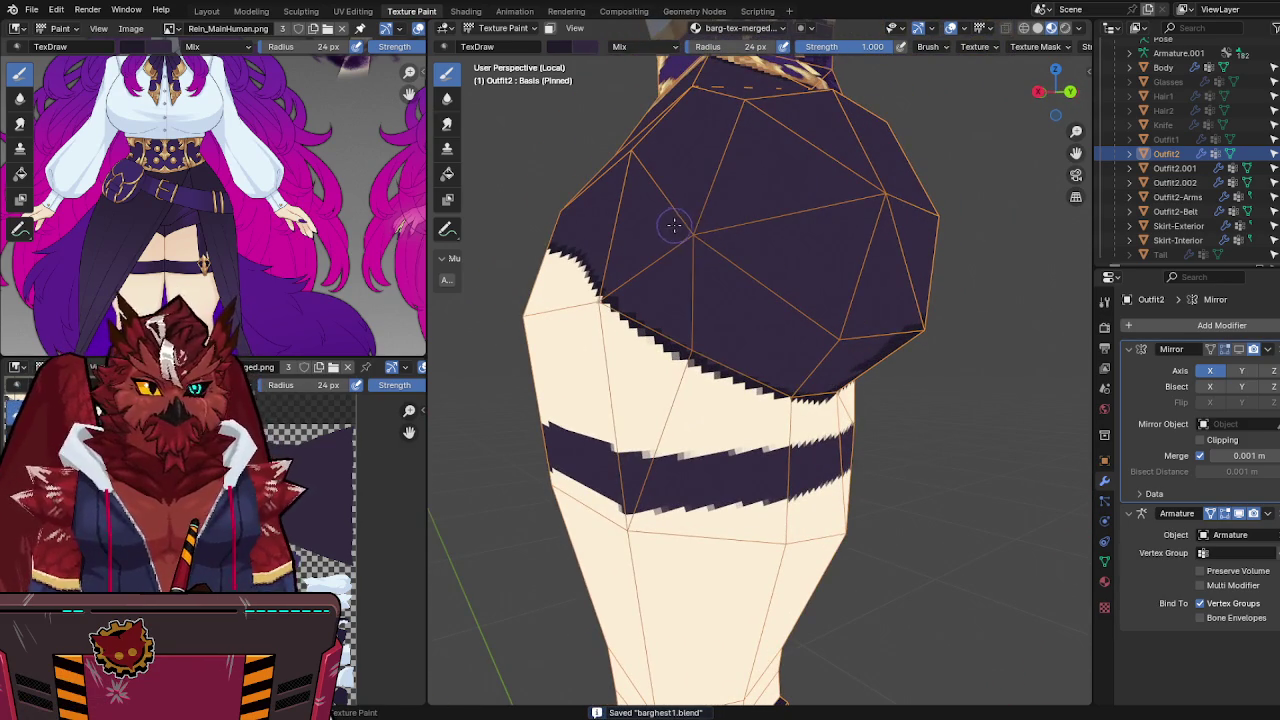
{"action": "left_click_drag", "start_coordinate": [773, 295], "coordinate": [885, 336]}
{"action": "mouse_move", "coordinate": [885, 336]}
{"action": "middle_mouse_down"}
{"action": "mouse_move", "coordinate": [870, 320]}
{"action": "mouse_move", "coordinate": [885, 305]}
{"action": "mouse_move", "coordinate": [754, 274]}
{"action": "mouse_move", "coordinate": [874, 286]}
{"action": "middle_mouse_up"}
{"action": "scroll", "coordinate": [899, 290], "scroll_direction": "up", "scroll_amount": 5}
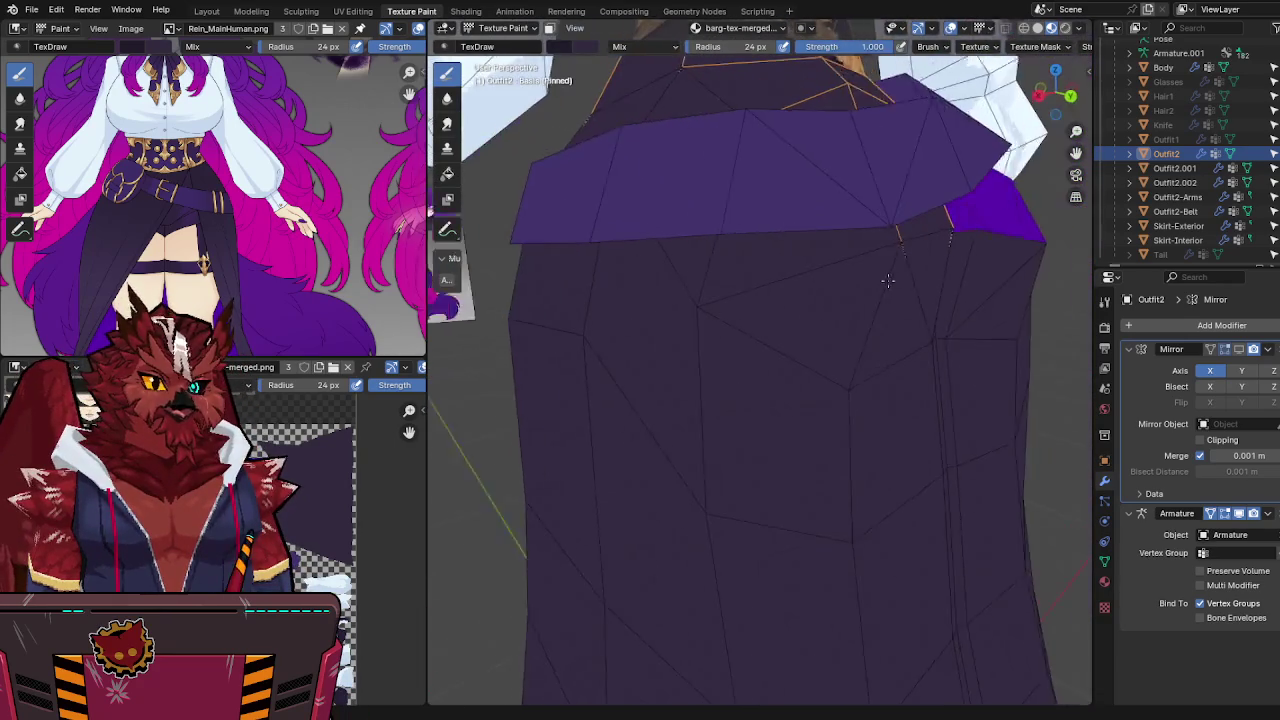
Step: Isolate Outfit2 in local view and paint more dark shading upward over the hip
{"action": "key", "text": "slash"}
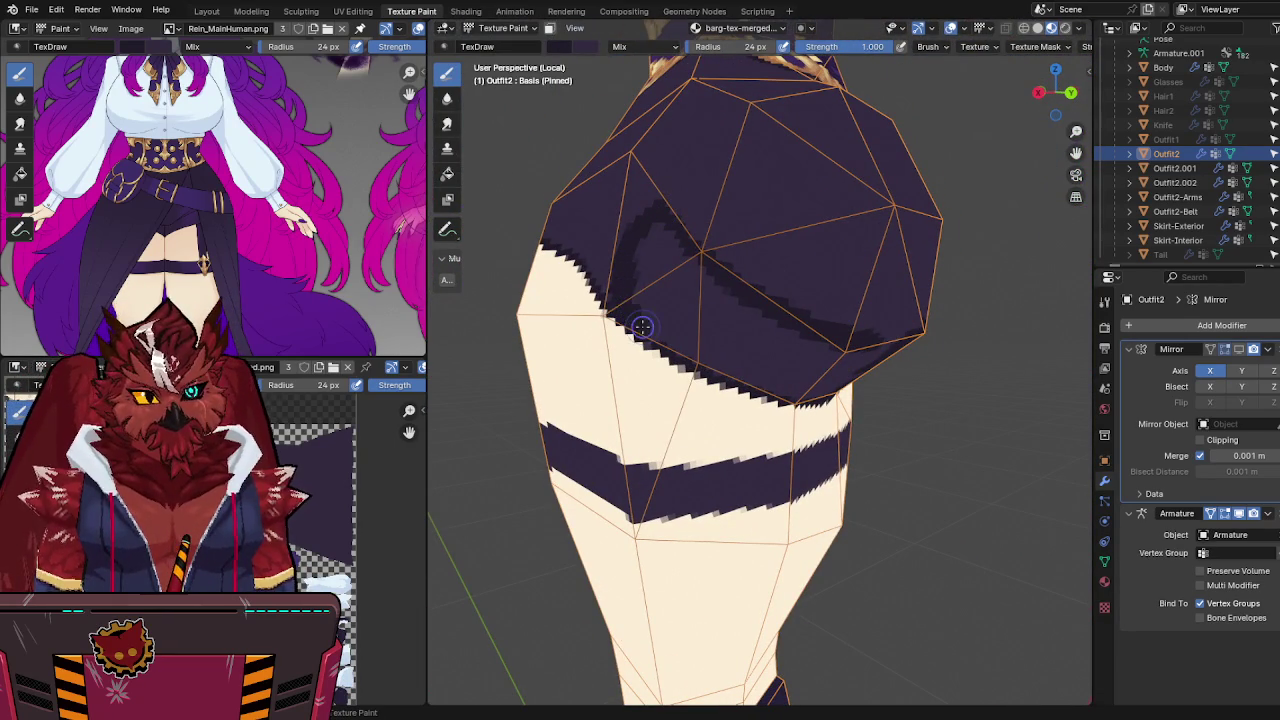
{"action": "mouse_move", "coordinate": [642, 326]}
{"action": "left_mouse_down"}
{"action": "mouse_move", "coordinate": [637, 246]}
{"action": "mouse_move", "coordinate": [663, 263]}
{"action": "left_mouse_up"}
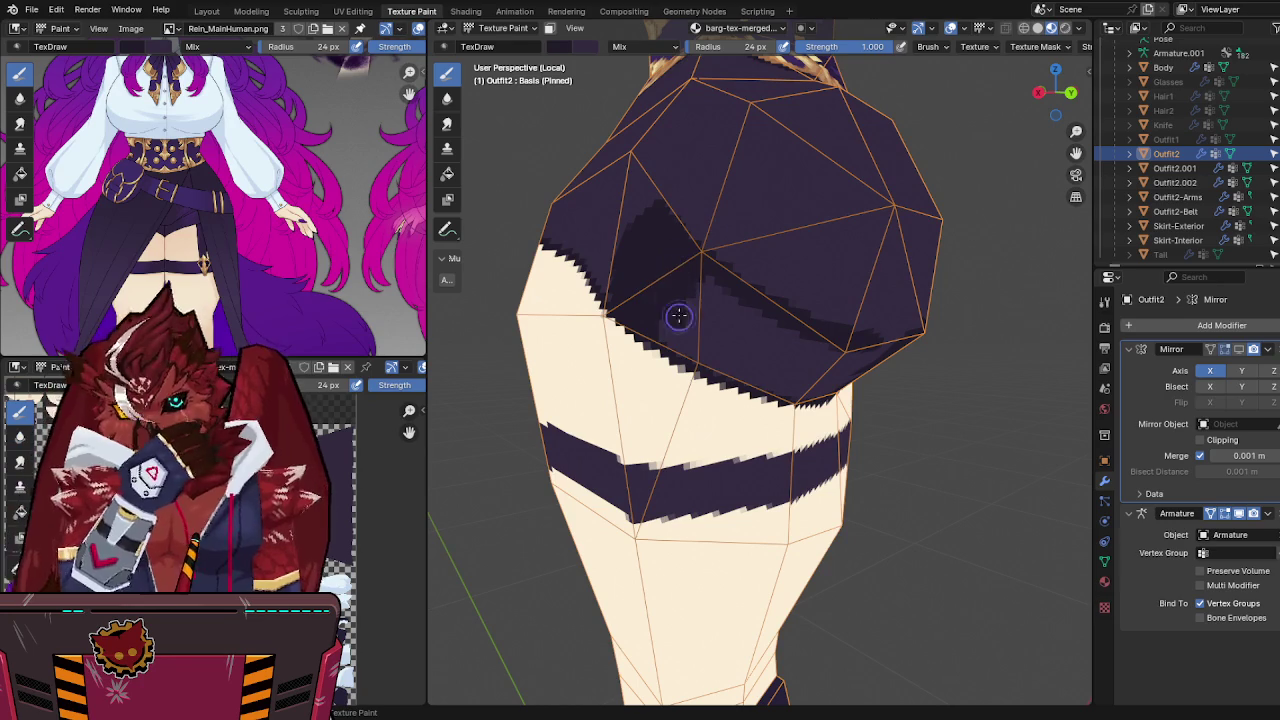
{"action": "middle_click_drag", "start_coordinate": [680, 314], "coordinate": [699, 288]}
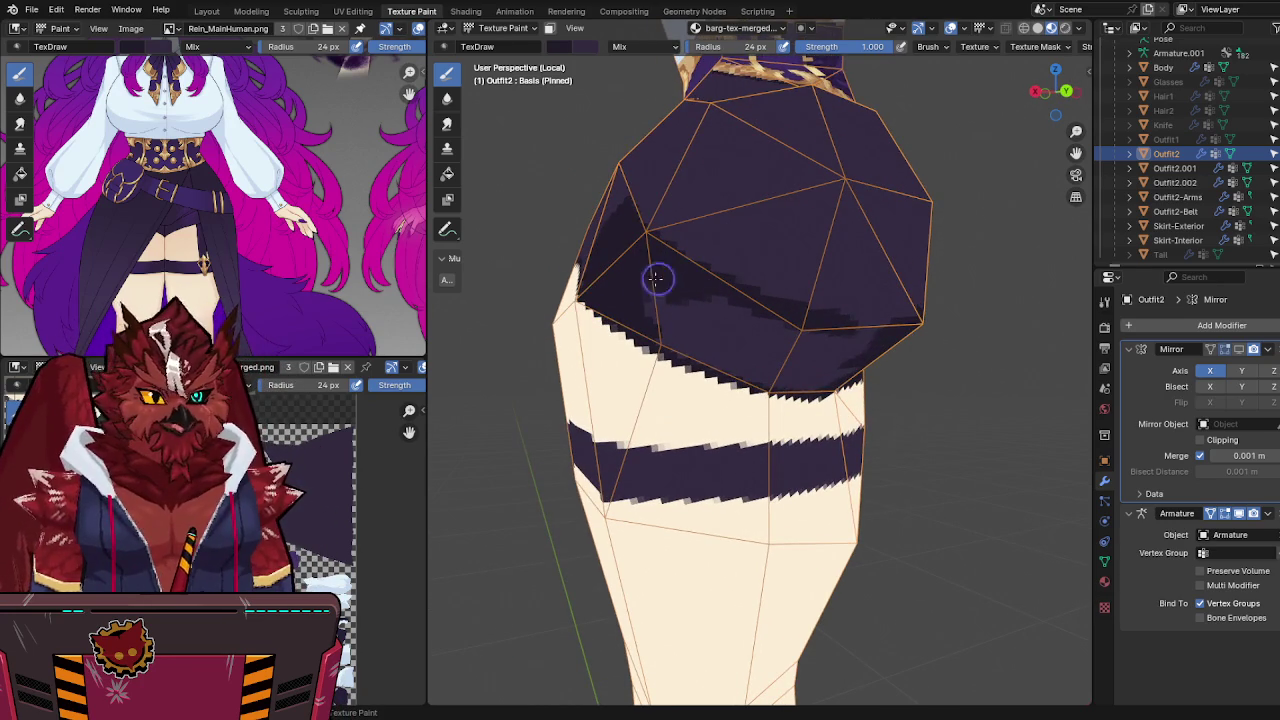
{"action": "left_click_drag", "start_coordinate": [654, 277], "coordinate": [661, 318]}
{"action": "middle_click_drag", "start_coordinate": [731, 363], "coordinate": [709, 300]}
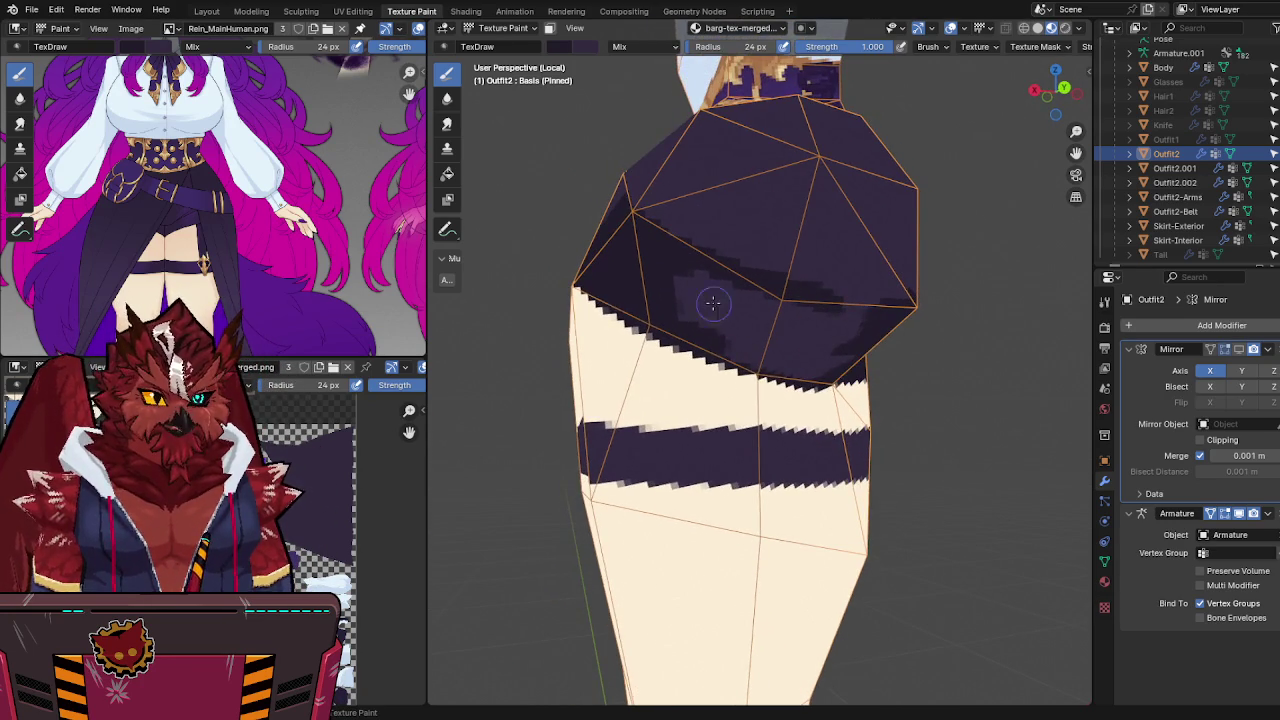
{"action": "left_click_drag", "start_coordinate": [674, 277], "coordinate": [694, 306]}
{"action": "mouse_move", "coordinate": [694, 306]}
{"action": "middle_mouse_down"}
{"action": "mouse_move", "coordinate": [745, 333]}
{"action": "mouse_move", "coordinate": [718, 342]}
{"action": "middle_mouse_up"}
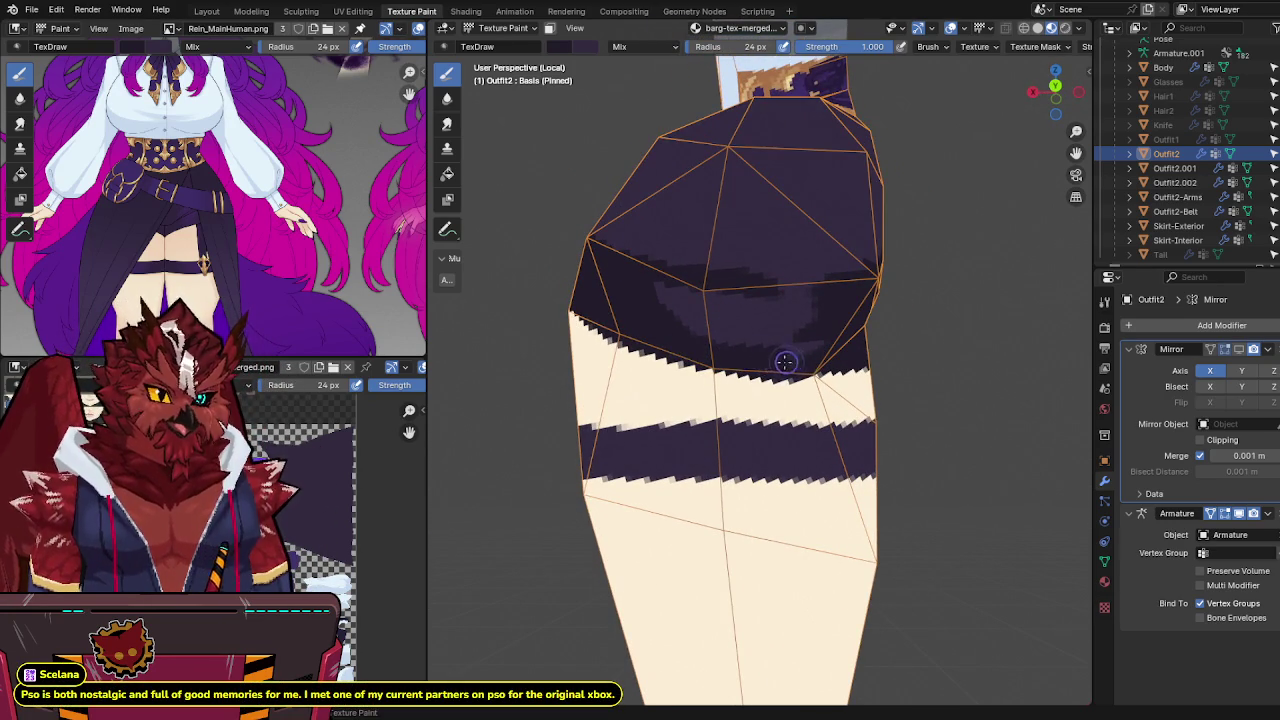
Step: Darken the purple along the skirt hem
{"action": "left_click_drag", "start_coordinate": [830, 339], "coordinate": [655, 316]}
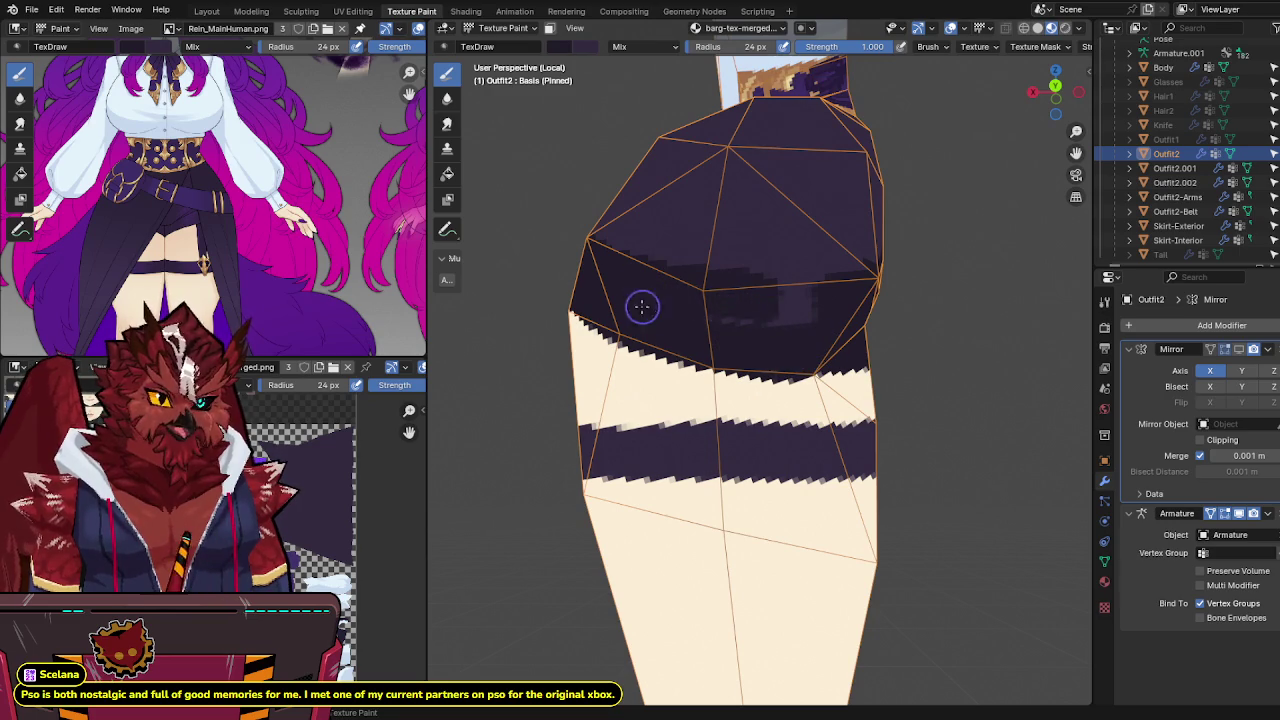
{"action": "mouse_move", "coordinate": [643, 306]}
{"action": "middle_mouse_down"}
{"action": "mouse_move", "coordinate": [820, 309]}
{"action": "mouse_move", "coordinate": [699, 292]}
{"action": "middle_mouse_up"}
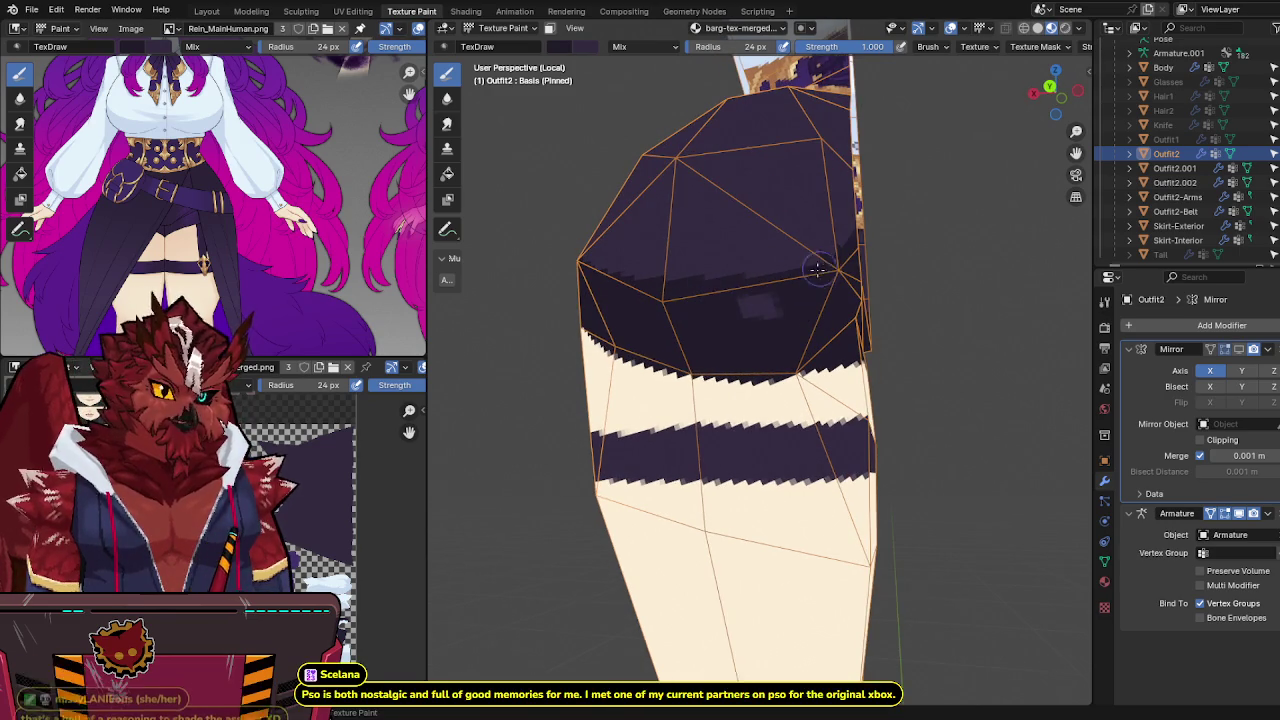
{"action": "middle_click_drag", "start_coordinate": [816, 273], "coordinate": [748, 303]}
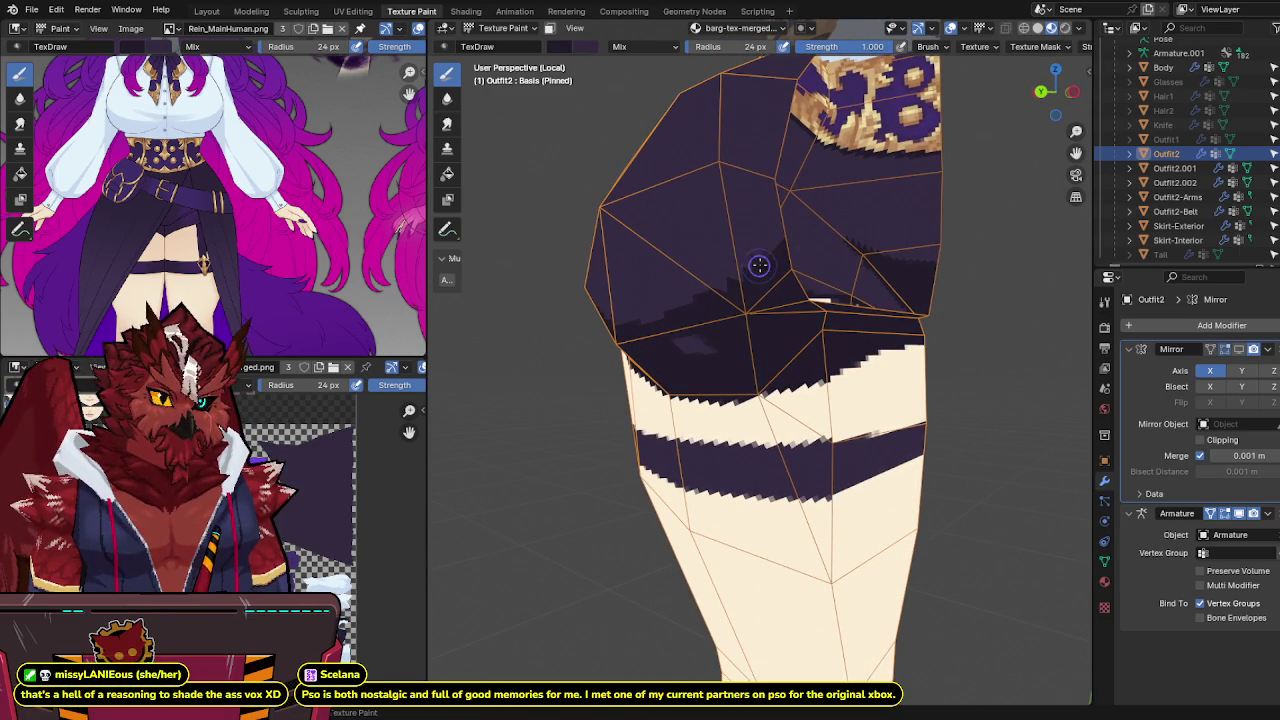
Step: Isolate Outfit2 on the thigh and save the painted texture and barghest1.blend
{"action": "scroll", "coordinate": [770, 266], "scroll_direction": "up", "scroll_amount": 5}
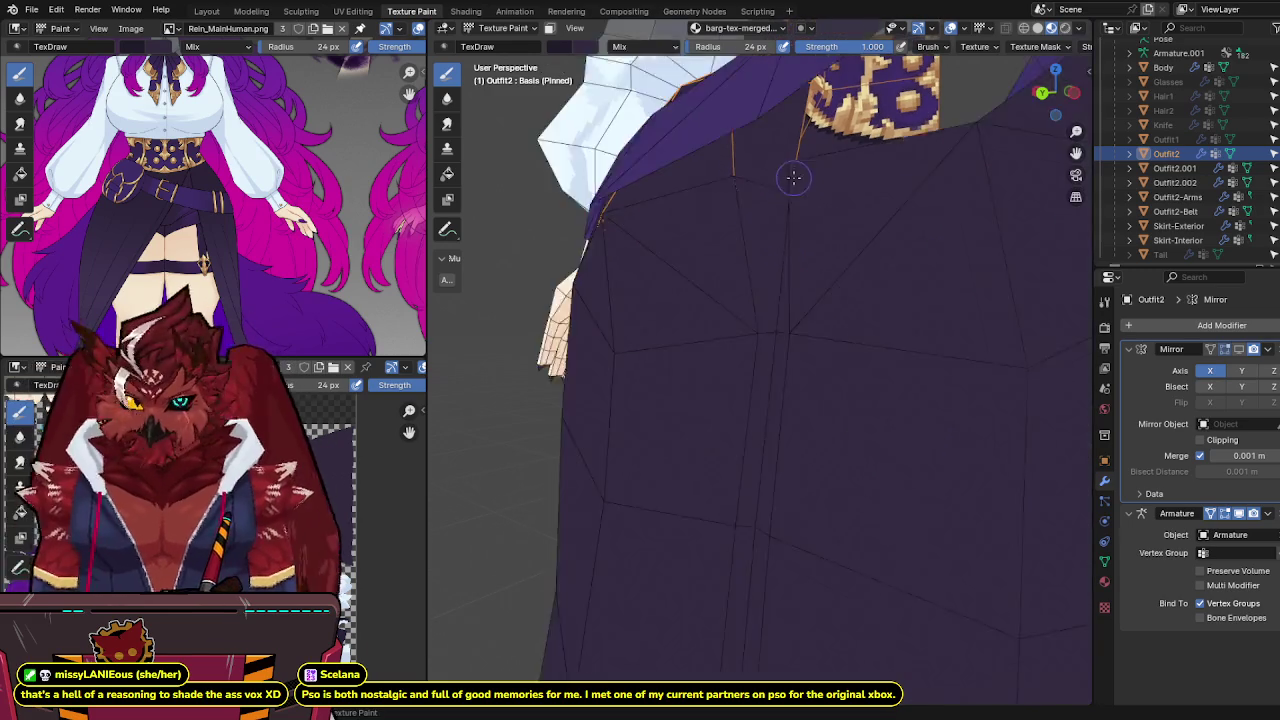
{"action": "mouse_move", "coordinate": [770, 266]}
{"action": "middle_mouse_down"}
{"action": "mouse_move", "coordinate": [817, 214]}
{"action": "mouse_move", "coordinate": [760, 232]}
{"action": "mouse_move", "coordinate": [830, 268]}
{"action": "mouse_move", "coordinate": [724, 245]}
{"action": "middle_mouse_up"}
{"action": "key", "text": "KP_Divide"}
{"action": "key", "text": "alt+s"}
{"action": "key", "text": "ctrl+s"}
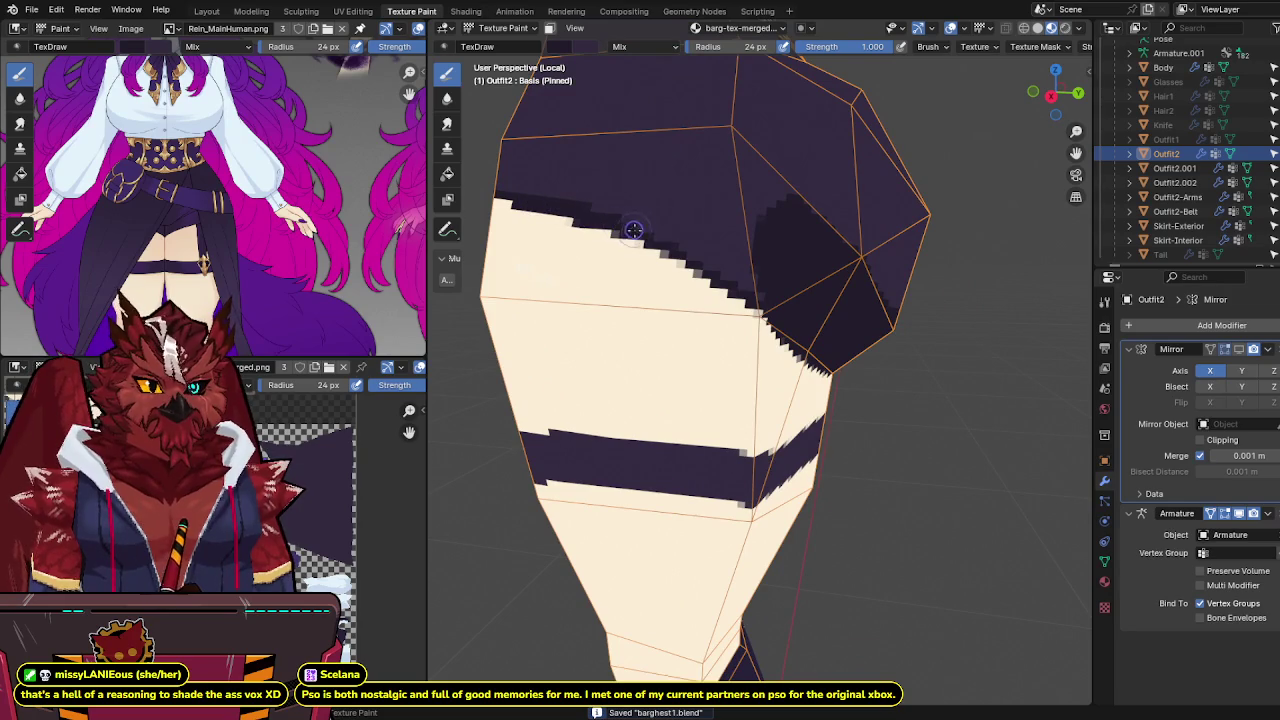
Step: Orbit to a low frontal view of the skirt and save barghest1.blend again
{"action": "middle_click_drag", "start_coordinate": [763, 300], "coordinate": [737, 277]}
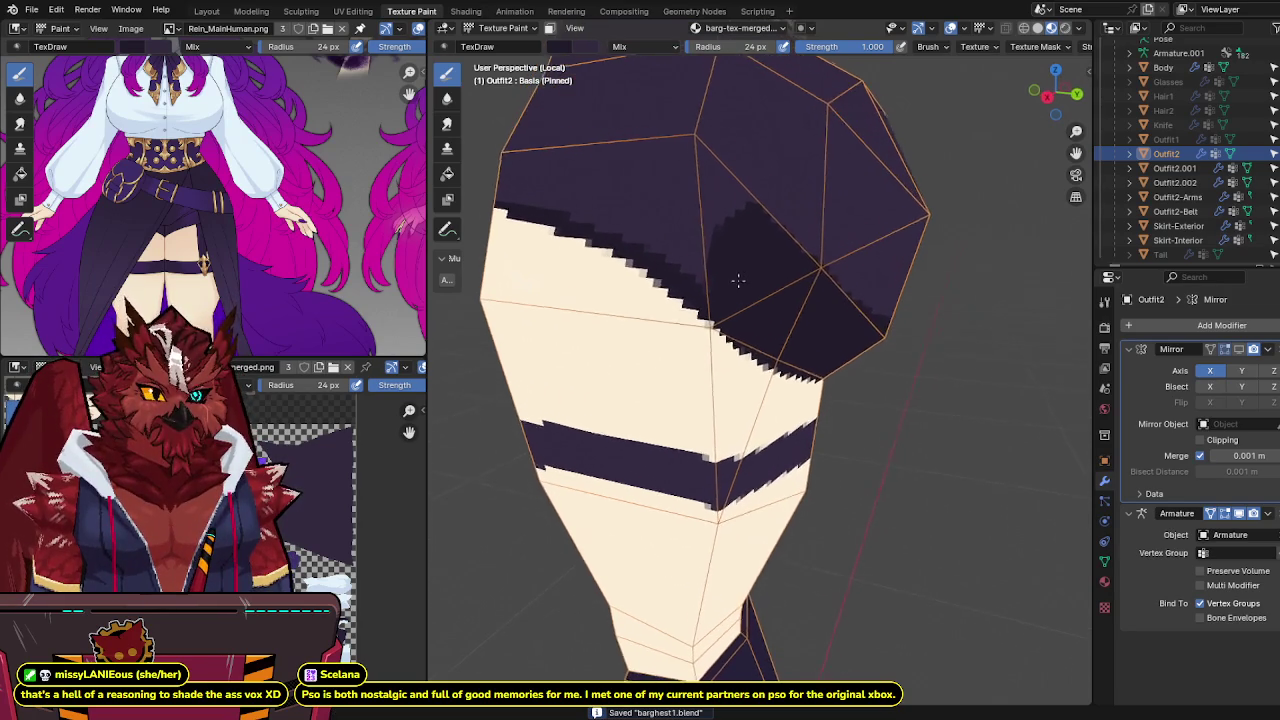
{"action": "mouse_move", "coordinate": [743, 214]}
{"action": "middle_mouse_down"}
{"action": "mouse_move", "coordinate": [841, 225]}
{"action": "mouse_move", "coordinate": [770, 245]}
{"action": "middle_mouse_up"}
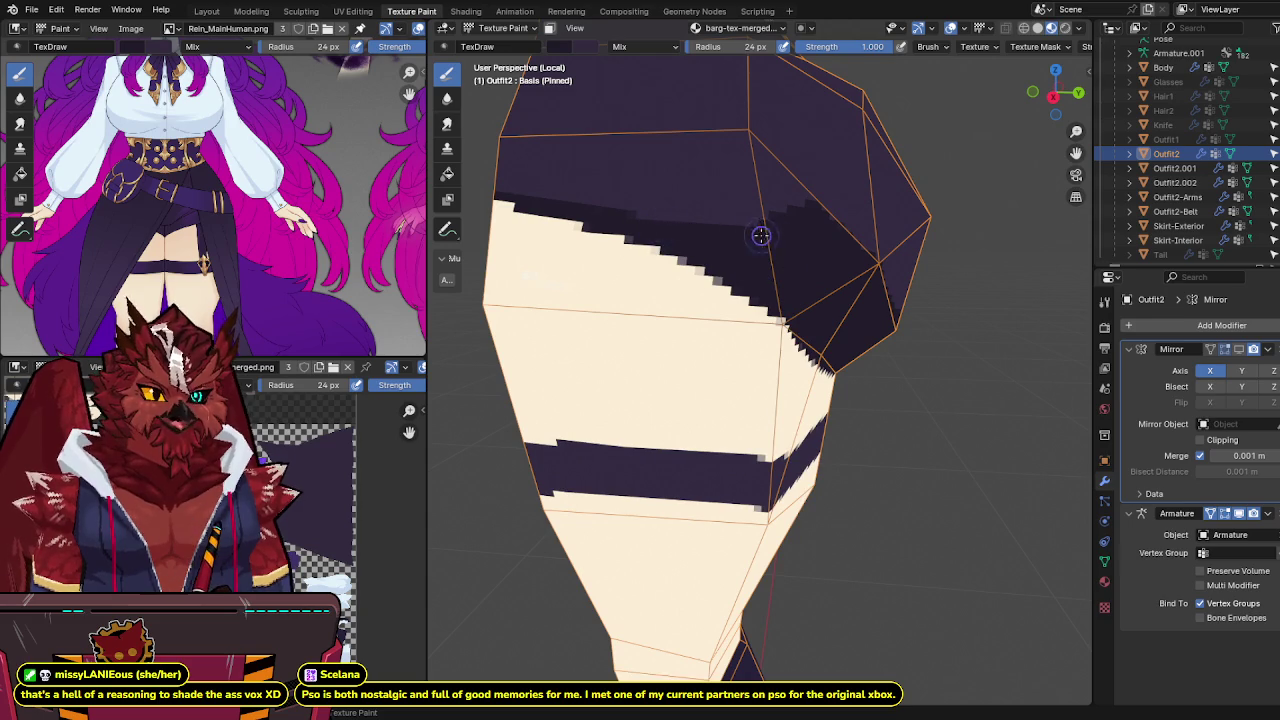
{"action": "mouse_move", "coordinate": [761, 236]}
{"action": "middle_mouse_down"}
{"action": "mouse_move", "coordinate": [776, 321]}
{"action": "mouse_move", "coordinate": [745, 255]}
{"action": "mouse_move", "coordinate": [770, 247]}
{"action": "mouse_move", "coordinate": [779, 280]}
{"action": "mouse_move", "coordinate": [752, 294]}
{"action": "middle_mouse_up"}
{"action": "key", "text": "ctrl+s"}
{"action": "scroll", "coordinate": [779, 242], "scroll_direction": "up", "scroll_amount": 3}
{"action": "scroll", "coordinate": [746, 253], "scroll_direction": "down", "scroll_amount": 4}
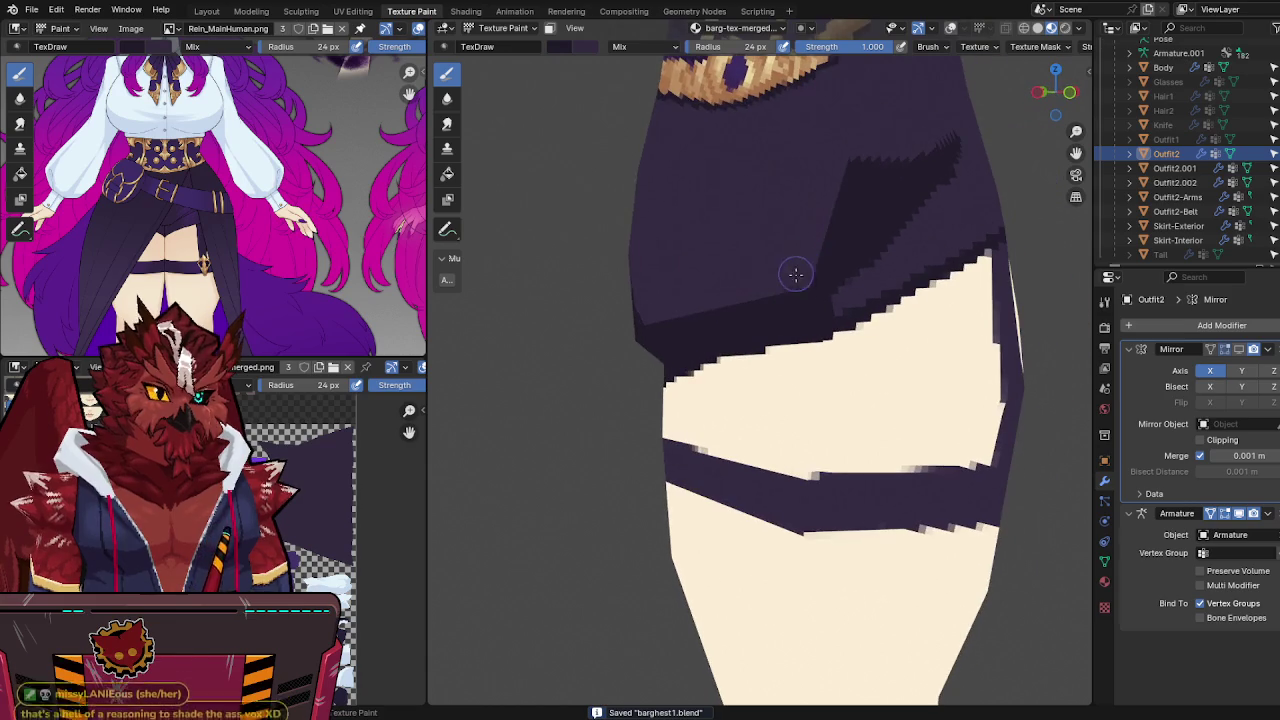
{"action": "scroll", "coordinate": [810, 279], "scroll_direction": "up", "scroll_amount": 4}
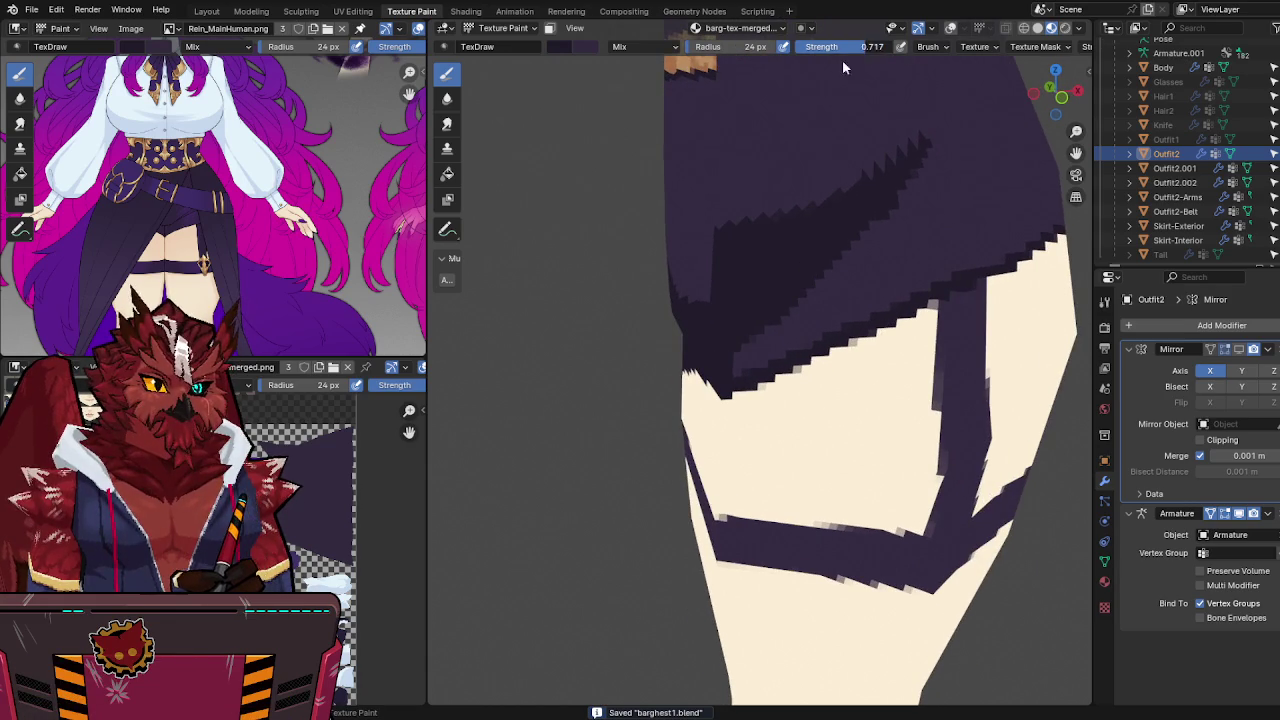
Step: Lower the brush strength to 0.543 and frame the skirt above the thigh straps
{"action": "left_click_drag", "start_coordinate": [842, 66], "coordinate": [823, 70]}
{"action": "scroll", "coordinate": [897, 259], "scroll_direction": "down", "scroll_amount": 3}
{"action": "mouse_move", "coordinate": [820, 234]}
{"action": "middle_mouse_down"}
{"action": "mouse_move", "coordinate": [897, 259]}
{"action": "mouse_move", "coordinate": [891, 271]}
{"action": "middle_mouse_up"}
{"action": "key", "text": "ctrl+s"}
{"action": "scroll", "coordinate": [1014, 237], "scroll_direction": "up", "scroll_amount": 3}
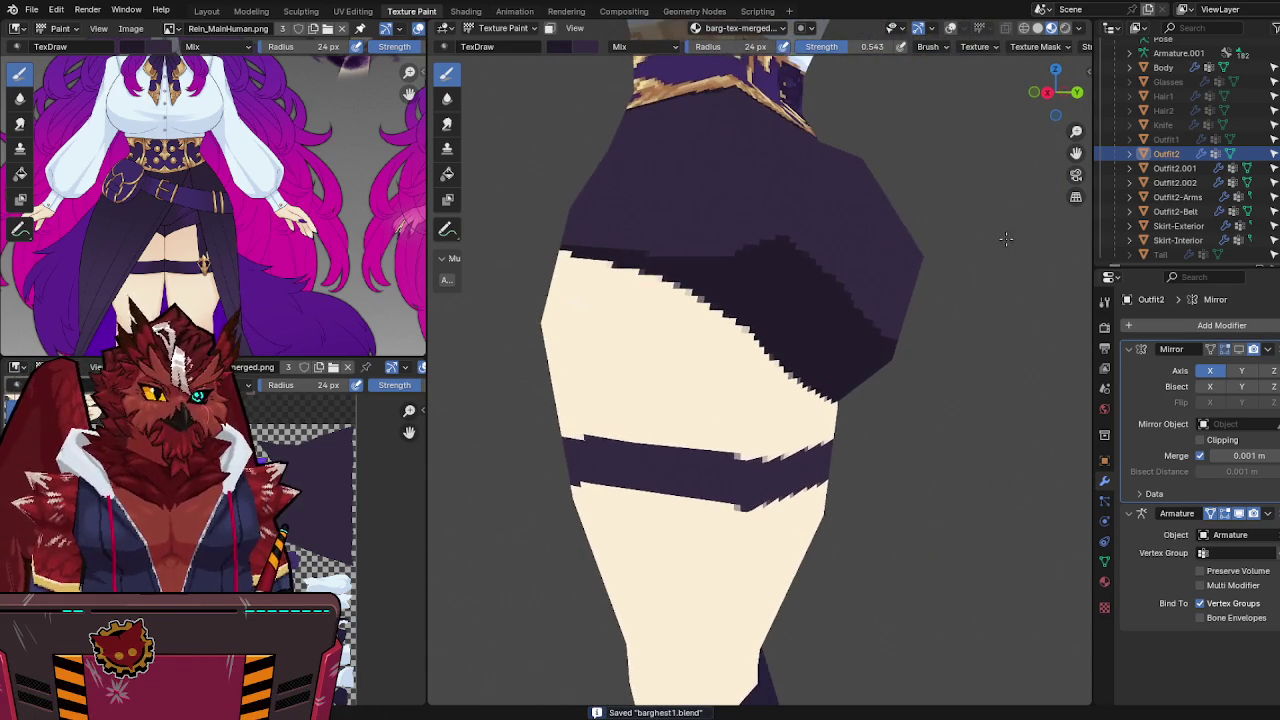
{"action": "mouse_move", "coordinate": [1006, 238]}
{"action": "middle_mouse_down"}
{"action": "mouse_move", "coordinate": [779, 167]}
{"action": "mouse_move", "coordinate": [846, 177]}
{"action": "mouse_move", "coordinate": [872, 157]}
{"action": "mouse_move", "coordinate": [829, 123]}
{"action": "mouse_move", "coordinate": [800, 194]}
{"action": "mouse_move", "coordinate": [694, 203]}
{"action": "mouse_move", "coordinate": [832, 203]}
{"action": "mouse_move", "coordinate": [843, 191]}
{"action": "mouse_move", "coordinate": [894, 228]}
{"action": "mouse_move", "coordinate": [934, 220]}
{"action": "mouse_move", "coordinate": [873, 250]}
{"action": "mouse_move", "coordinate": [925, 193]}
{"action": "mouse_move", "coordinate": [903, 200]}
{"action": "mouse_move", "coordinate": [846, 251]}
{"action": "mouse_move", "coordinate": [854, 229]}
{"action": "mouse_move", "coordinate": [815, 215]}
{"action": "mouse_move", "coordinate": [825, 147]}
{"action": "middle_mouse_up"}
{"action": "scroll", "coordinate": [900, 200], "scroll_direction": "up", "scroll_amount": 3}
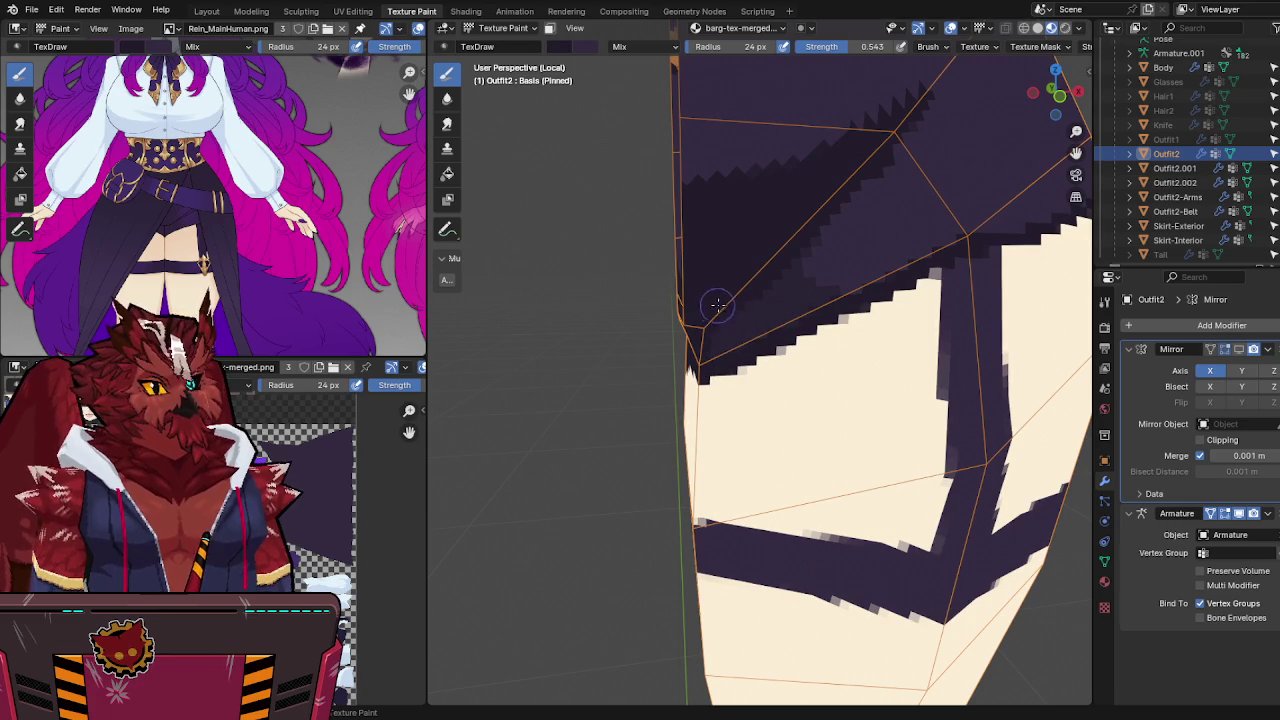
{"action": "mouse_move", "coordinate": [793, 259]}
{"action": "middle_mouse_down"}
{"action": "mouse_move", "coordinate": [772, 266]}
{"action": "mouse_move", "coordinate": [780, 251]}
{"action": "middle_mouse_up"}
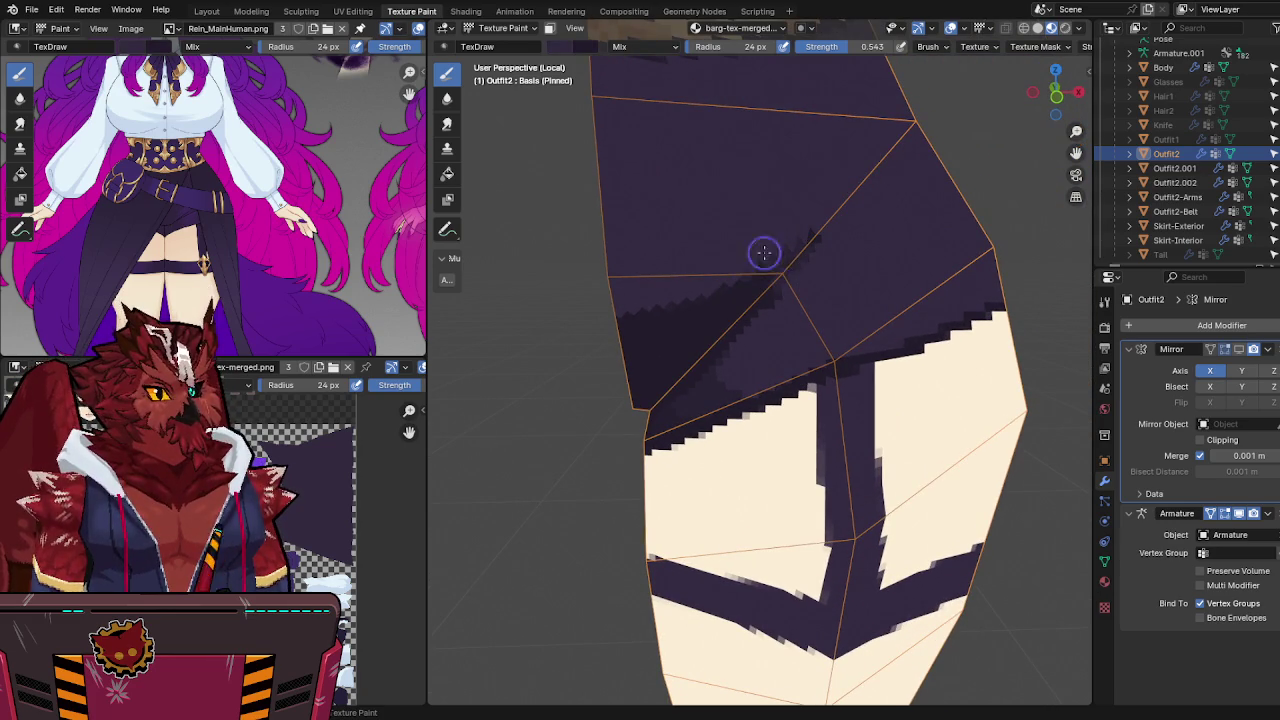
Step: Hide the wireframe overlays and shade the lower skirt edge along the straps
{"action": "key", "text": "shift+alt+z"}
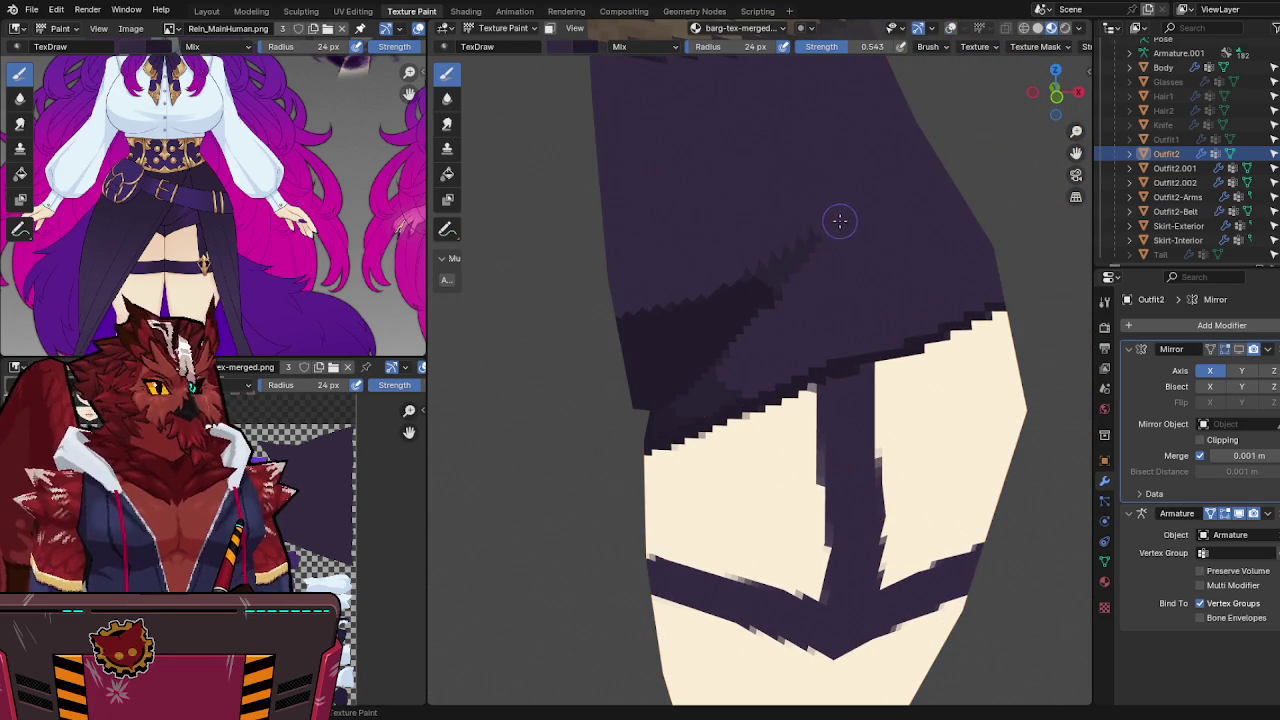
{"action": "middle_click_drag", "start_coordinate": [840, 218], "coordinate": [811, 277]}
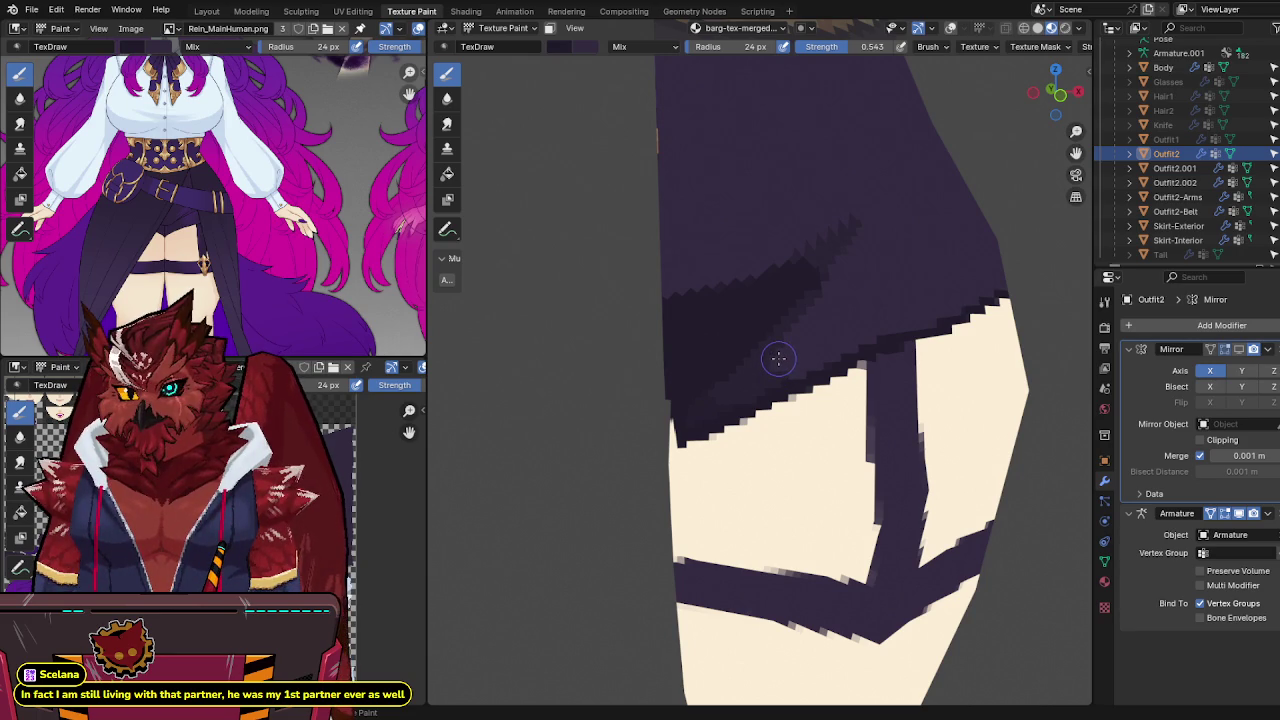
{"action": "middle_click_drag", "start_coordinate": [848, 271], "coordinate": [823, 277]}
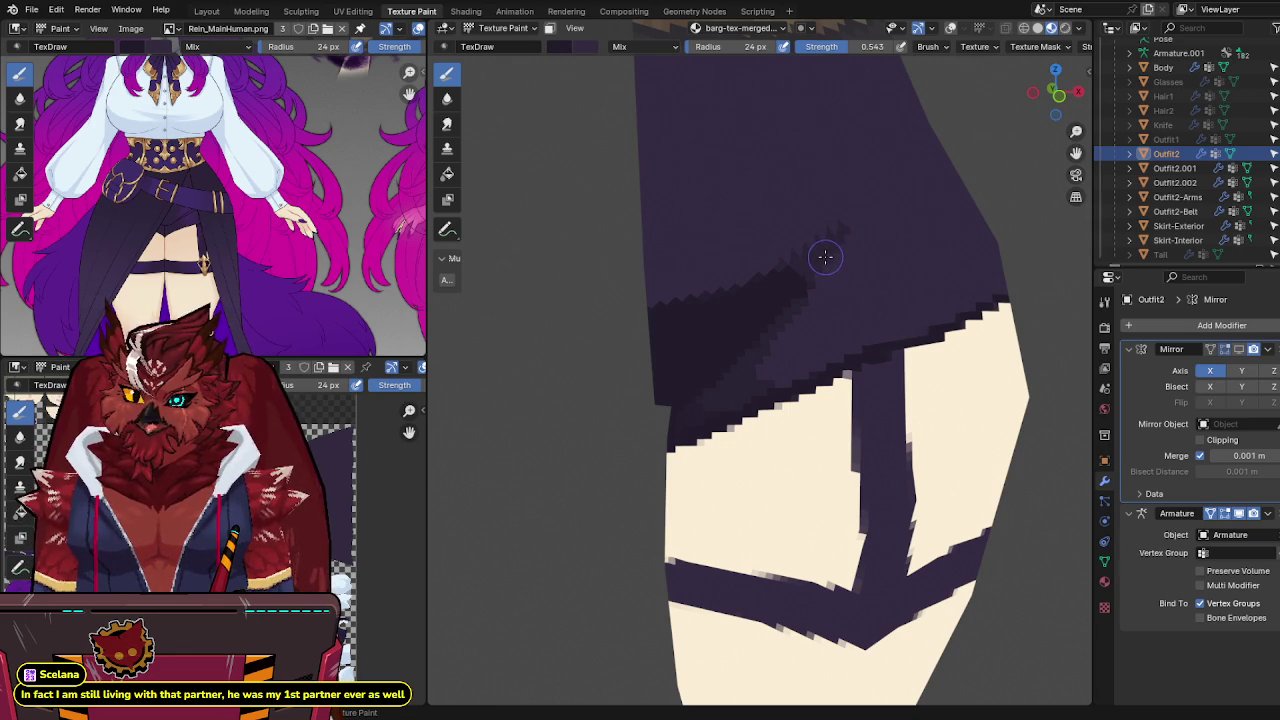
{"action": "middle_click_drag", "start_coordinate": [891, 209], "coordinate": [860, 220]}
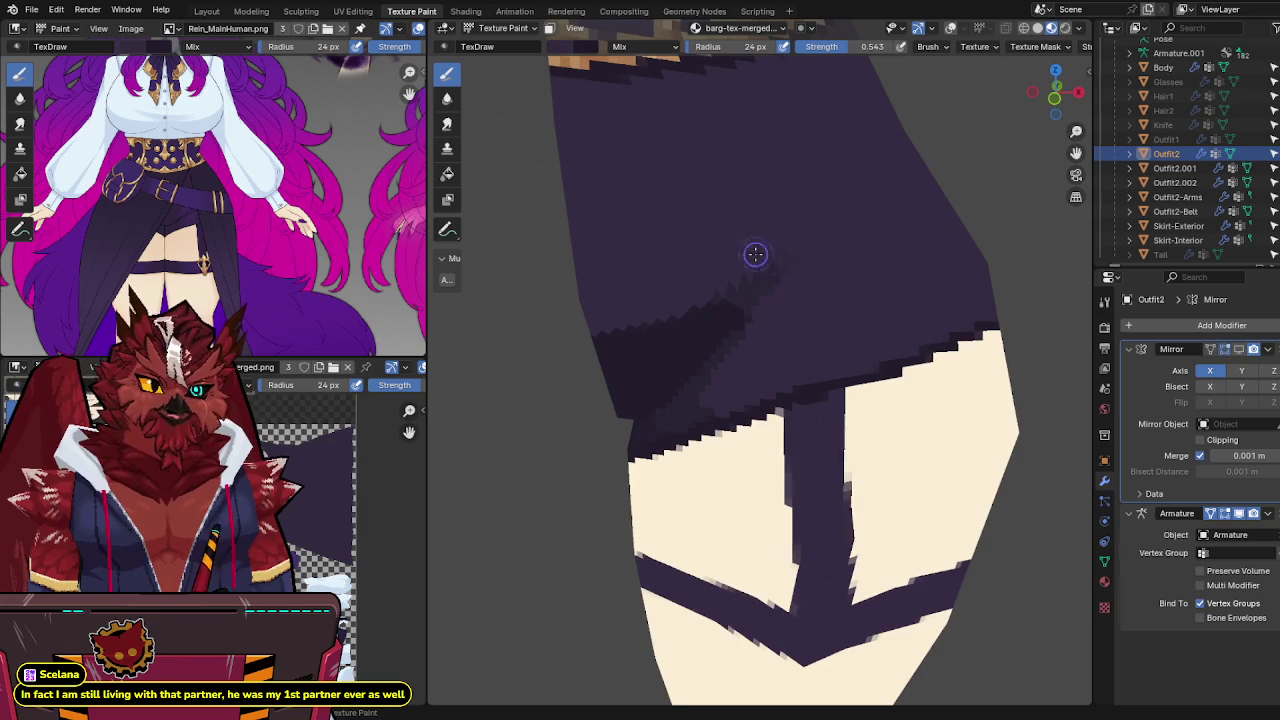
{"action": "middle_click_drag", "start_coordinate": [787, 313], "coordinate": [809, 294]}
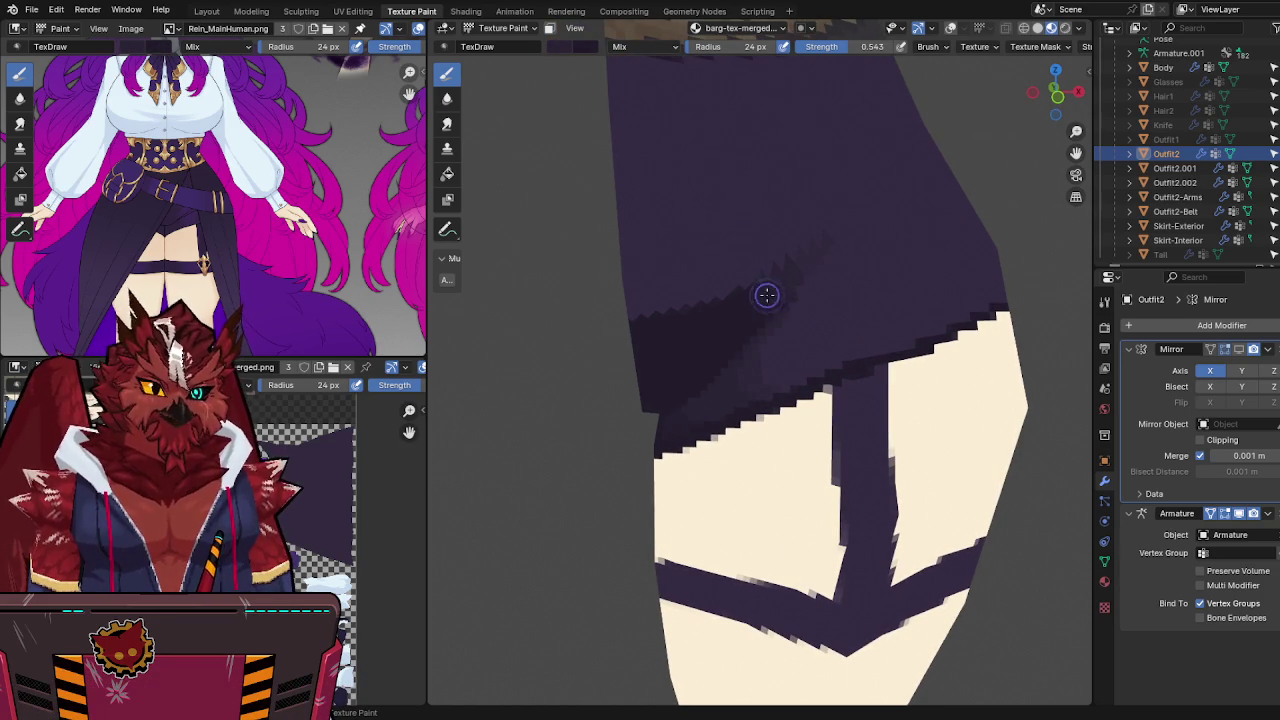
Step: Save barghest1.blend and orbit out to a front view of the belt
{"action": "scroll", "coordinate": [830, 215], "scroll_direction": "down", "scroll_amount": 2}
{"action": "key", "text": "ctrl+s"}
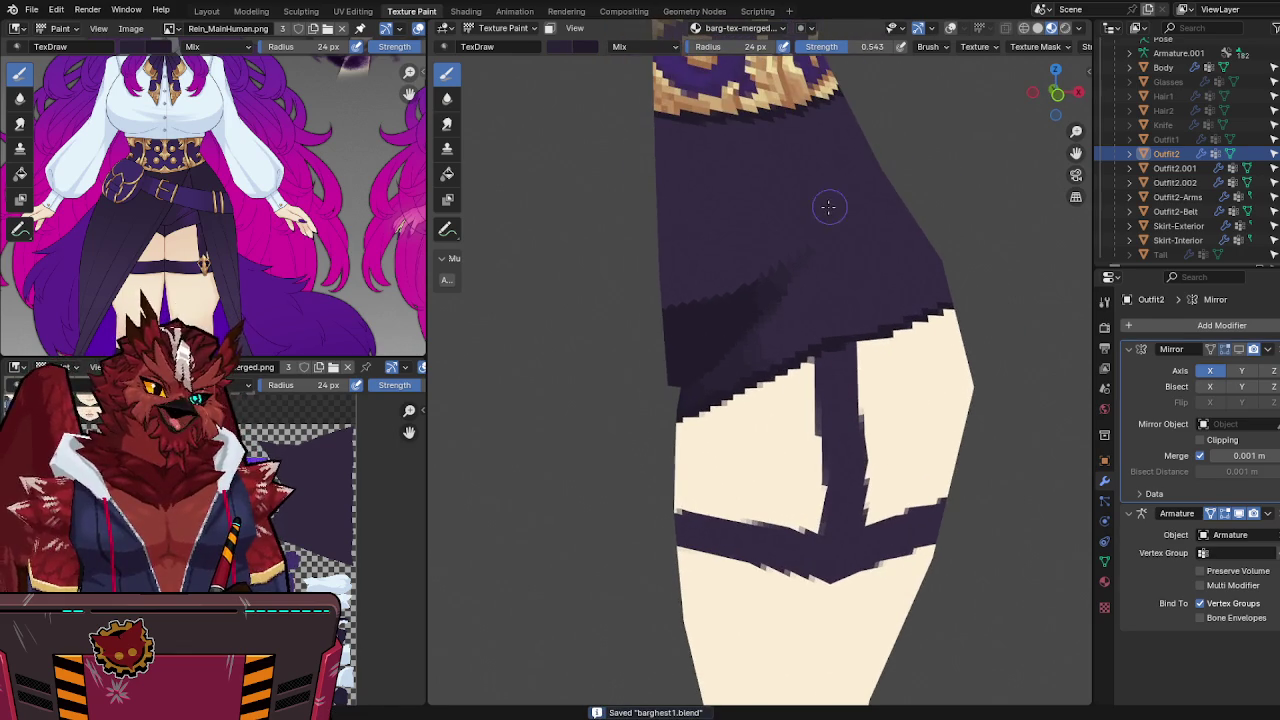
{"action": "mouse_move", "coordinate": [802, 193]}
{"action": "middle_mouse_down"}
{"action": "mouse_move", "coordinate": [666, 80]}
{"action": "mouse_move", "coordinate": [809, 177]}
{"action": "middle_mouse_up"}
{"action": "scroll", "coordinate": [666, 80], "scroll_direction": "down", "scroll_amount": 2}
{"action": "scroll", "coordinate": [809, 177], "scroll_direction": "up", "scroll_amount": 3}
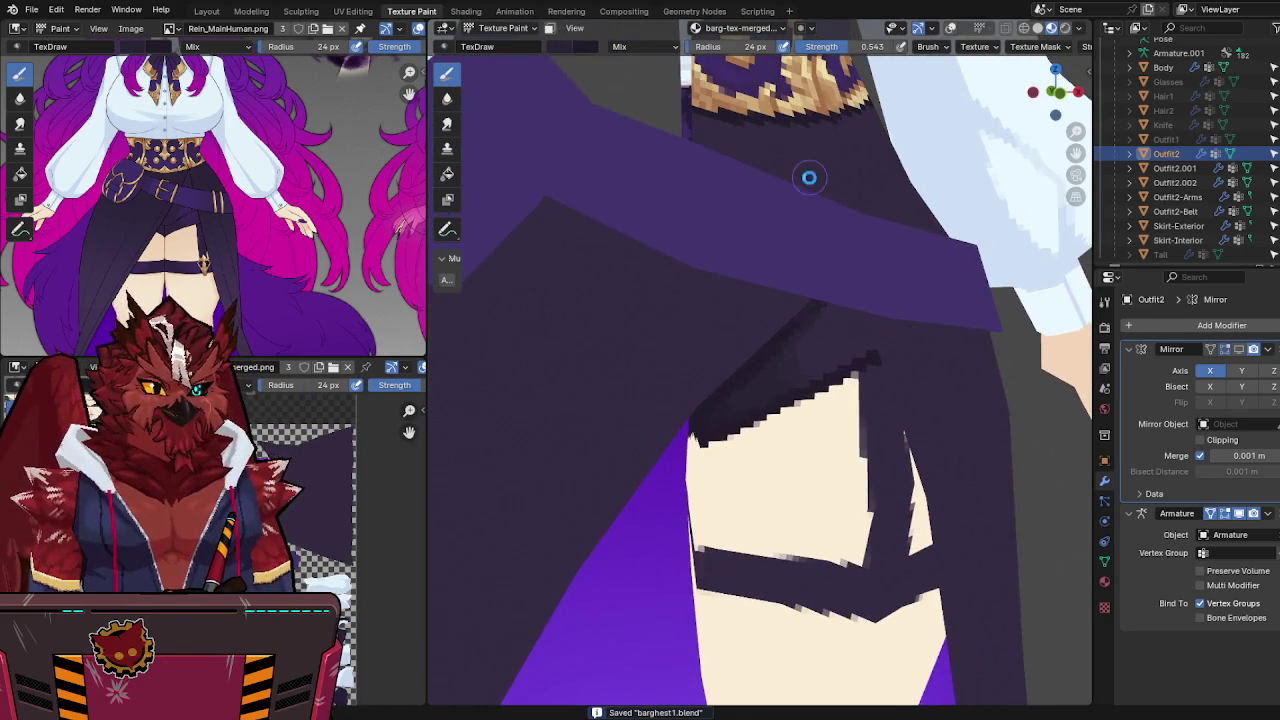
{"action": "middle_click_drag", "start_coordinate": [1040, 286], "coordinate": [917, 397]}
{"action": "scroll", "coordinate": [917, 397], "scroll_direction": "down", "scroll_amount": 3}
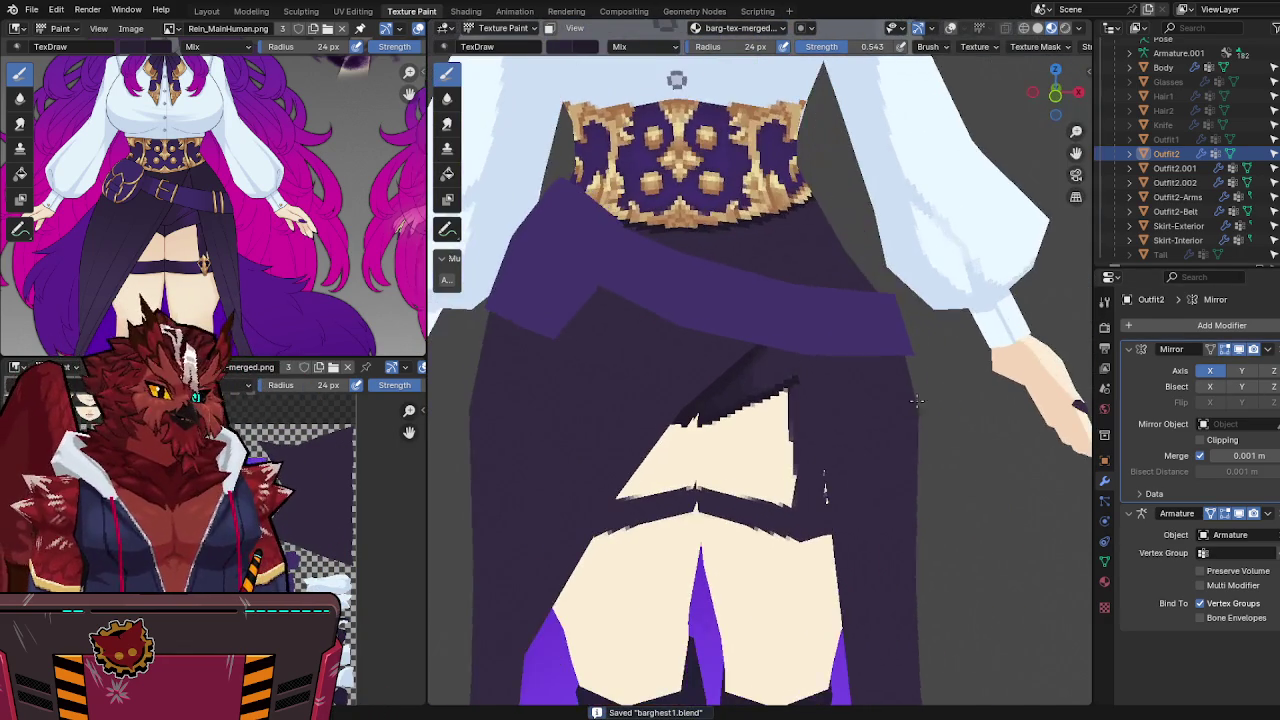
Step: Switch back to Object Mode and orbit around the whole character, saving again
{"action": "key", "text": "ctrl+Tab"}
{"action": "left_click", "coordinate": [860, 397]}
{"action": "middle_click_drag", "start_coordinate": [837, 392], "coordinate": [760, 330]}
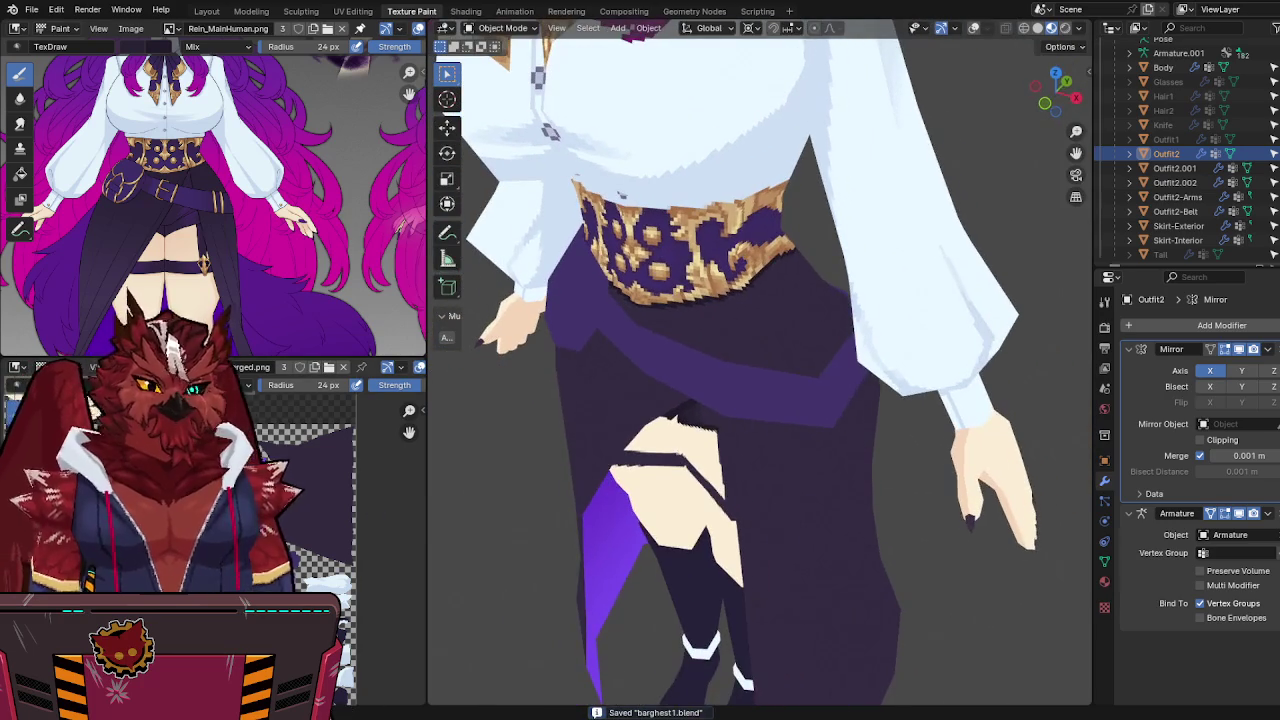
{"action": "mouse_move", "coordinate": [651, 357]}
{"action": "middle_mouse_down"}
{"action": "mouse_move", "coordinate": [642, 341]}
{"action": "mouse_move", "coordinate": [854, 312]}
{"action": "mouse_move", "coordinate": [894, 266]}
{"action": "mouse_move", "coordinate": [903, 294]}
{"action": "middle_mouse_up"}
{"action": "key", "text": "ctrl+s"}
{"action": "scroll", "coordinate": [642, 341], "scroll_direction": "down", "scroll_amount": 2}
{"action": "scroll", "coordinate": [854, 312], "scroll_direction": "down", "scroll_amount": 2}
{"action": "scroll", "coordinate": [836, 287], "scroll_direction": "up", "scroll_amount": 4}
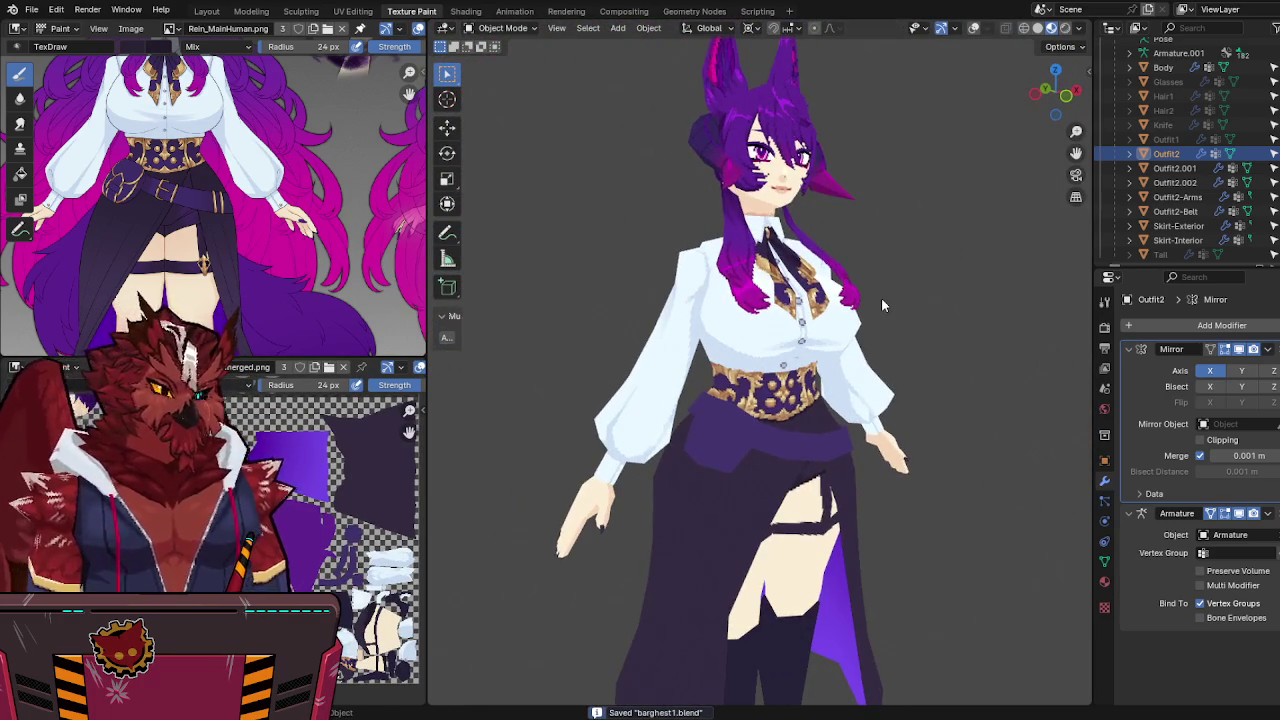